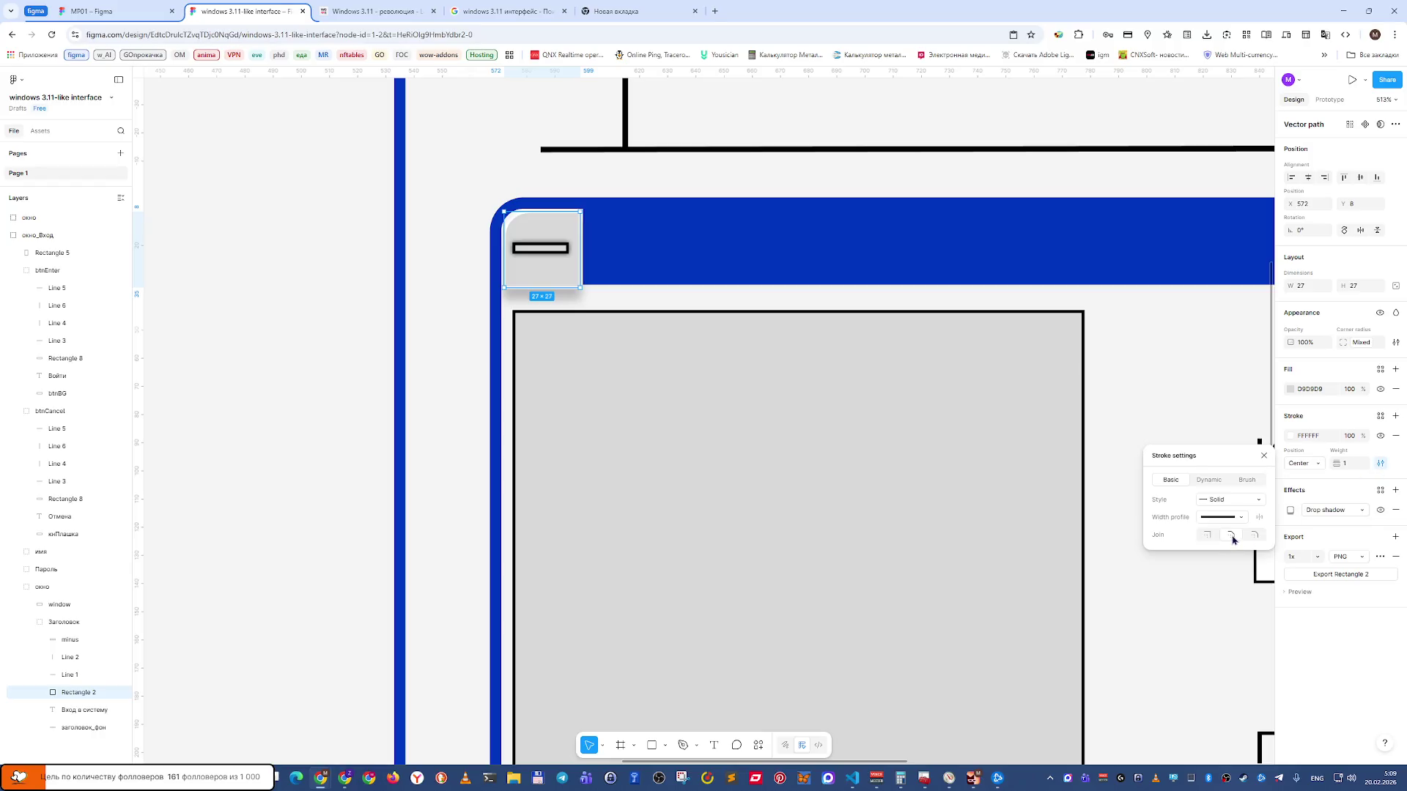
Compare mitered and rounded stroke joins, settle on mitered, and close the stroke settings.
click(1209, 538)
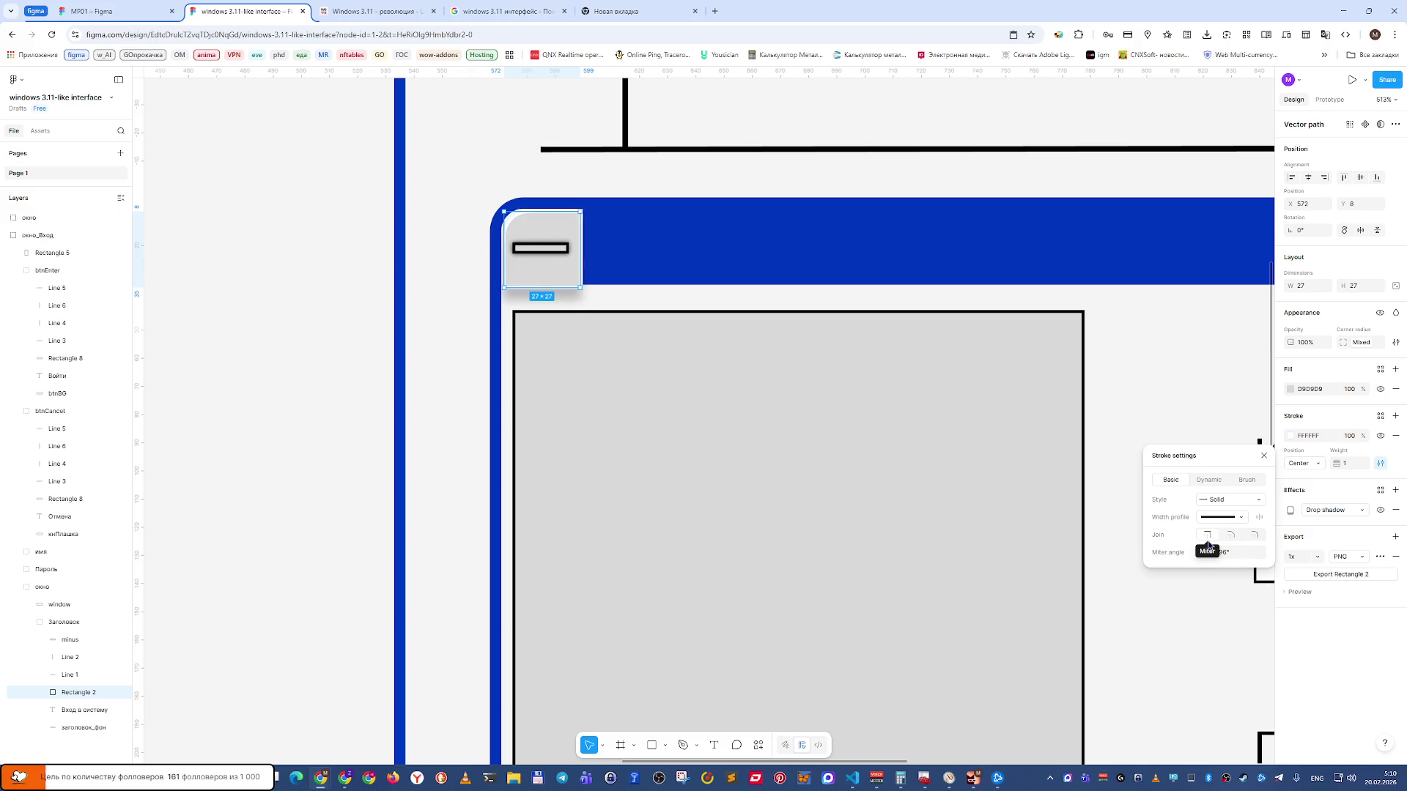
click(1231, 537)
click(1206, 539)
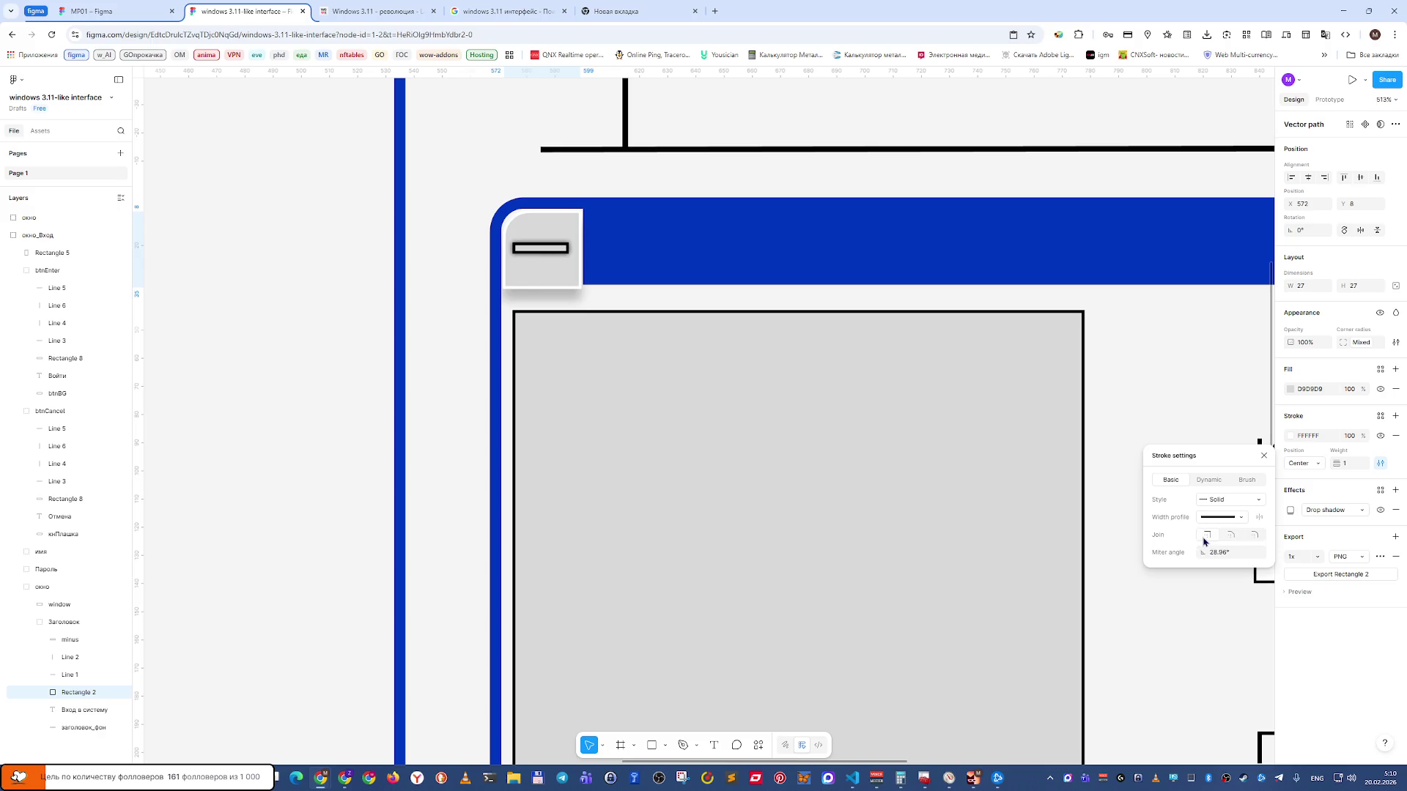
click(1230, 538)
click(1204, 540)
click(1264, 455)
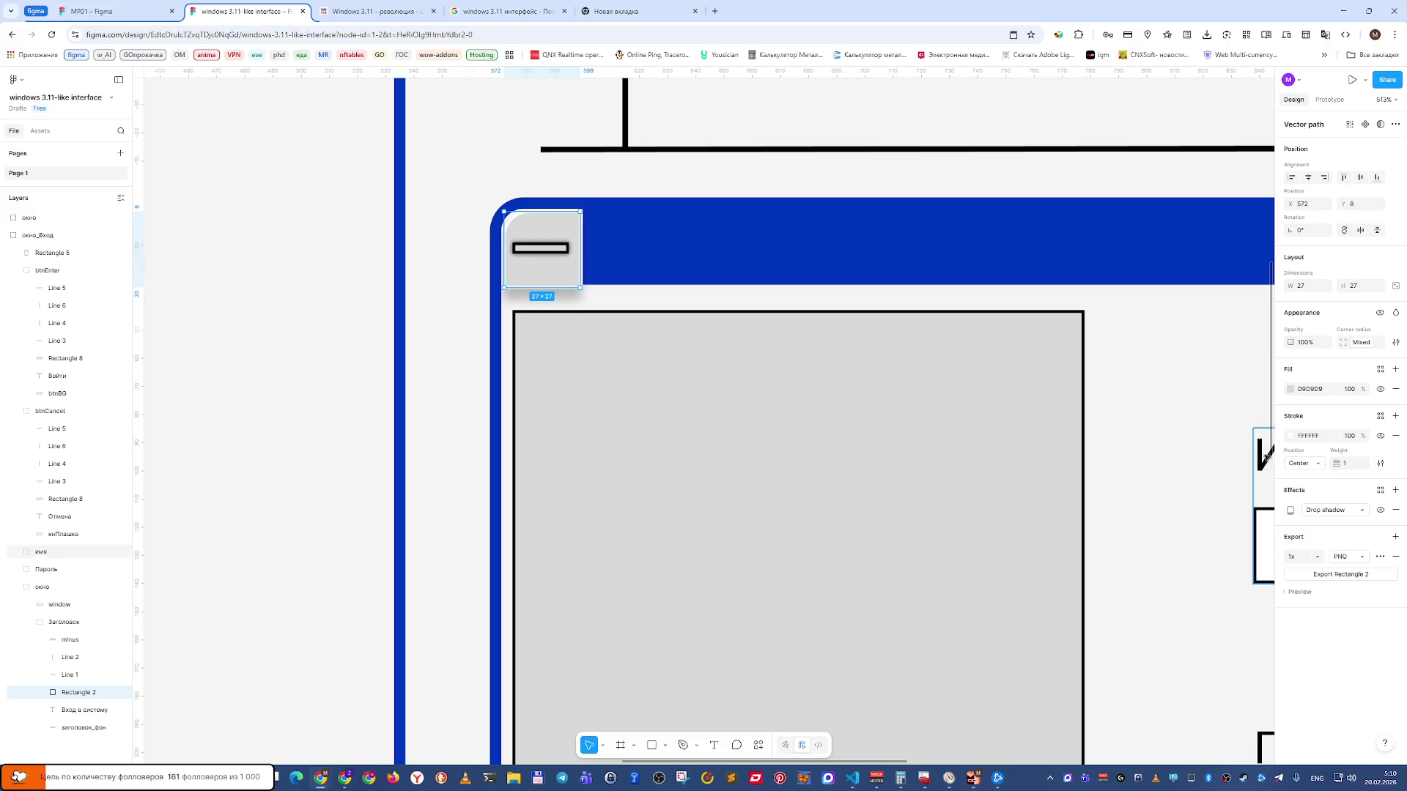
Delete the stroke from Rectangle 2, then select the окно_Вход group.
click(1395, 438)
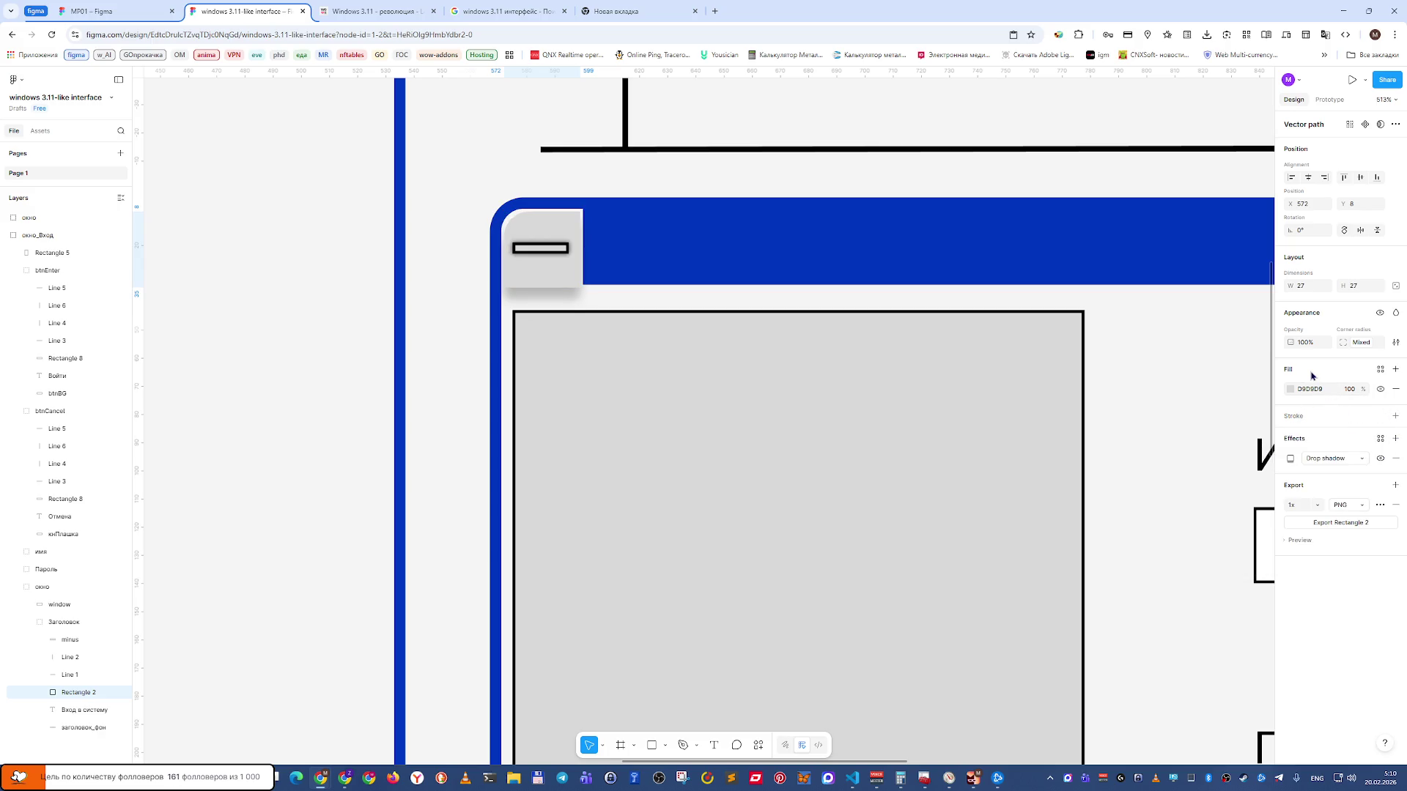
click(1397, 342)
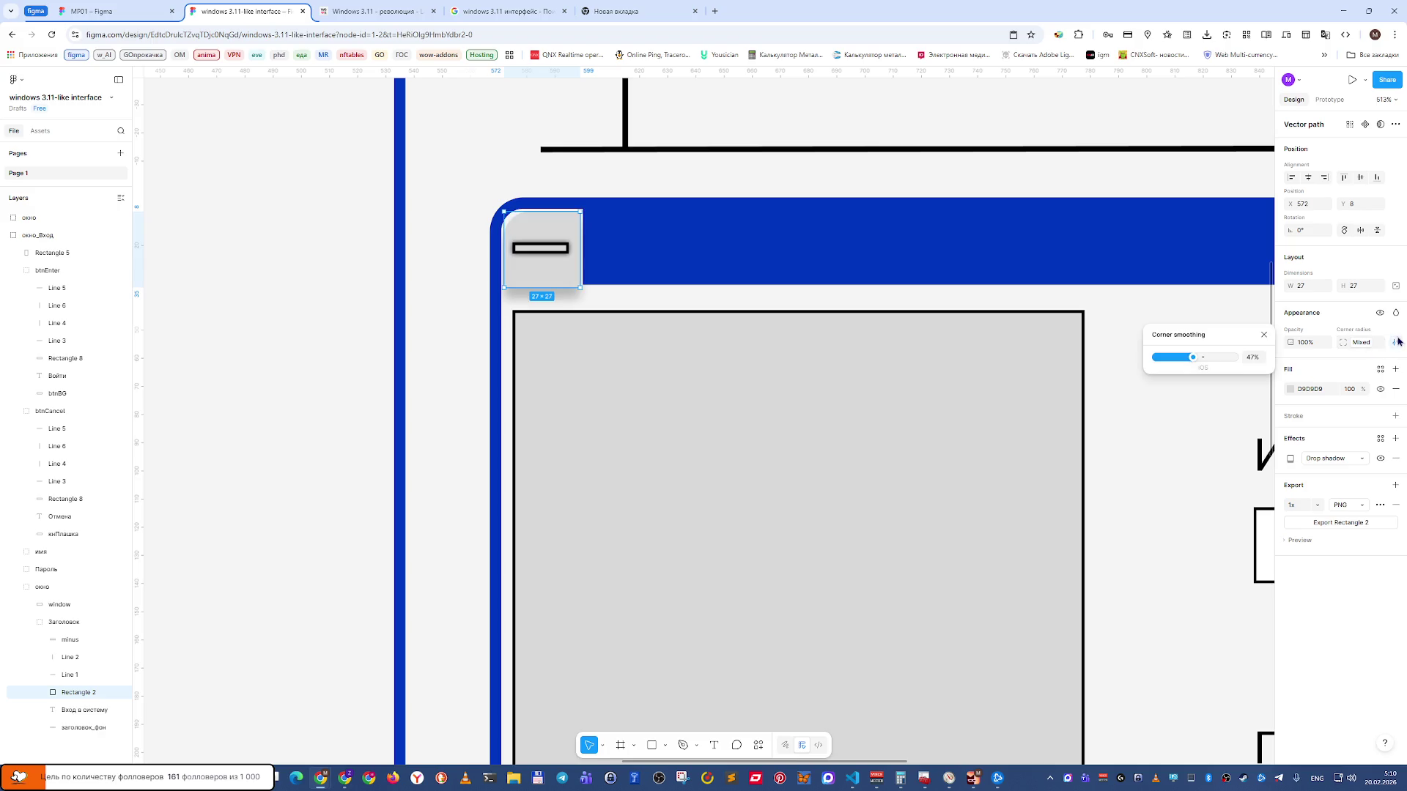
click(1397, 342)
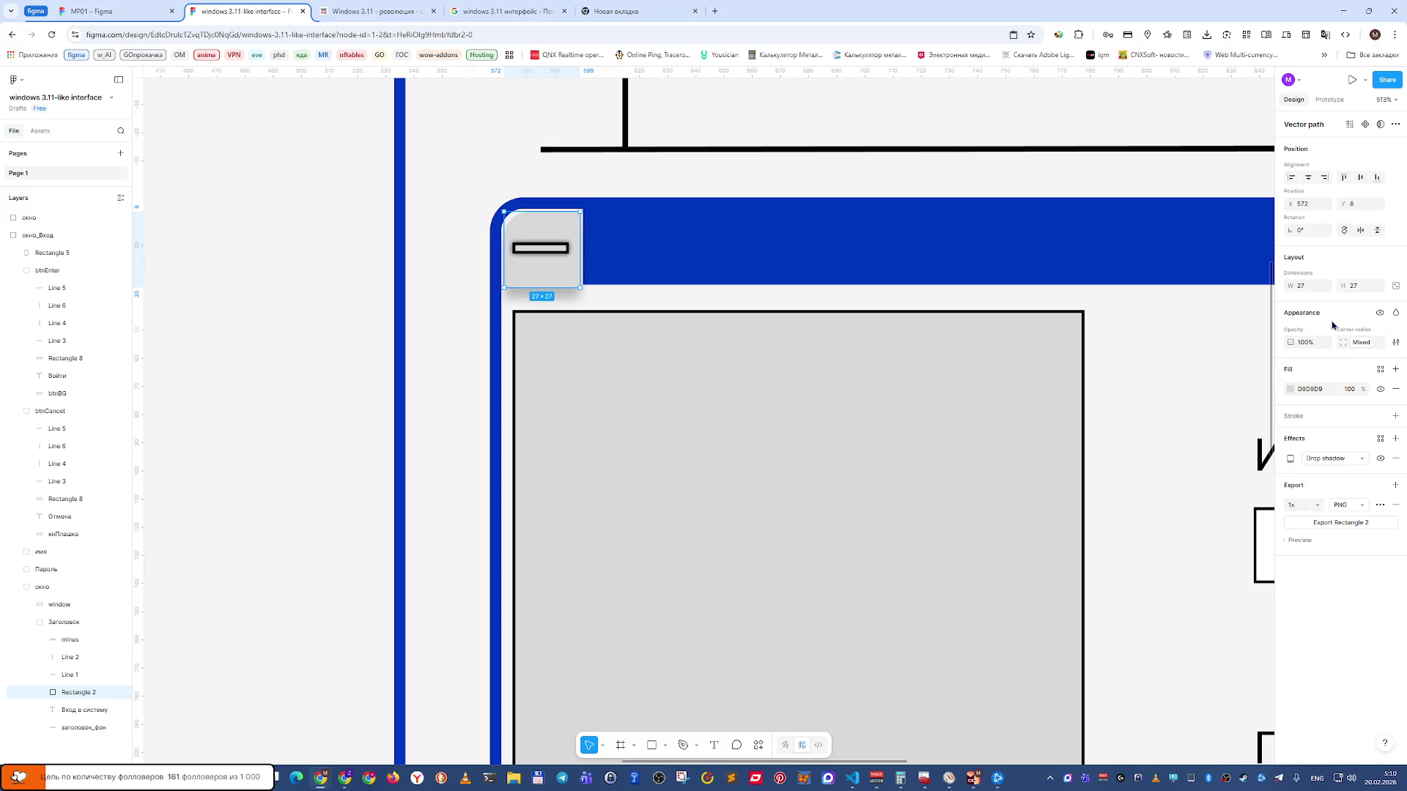
click(1151, 353)
click(934, 370)
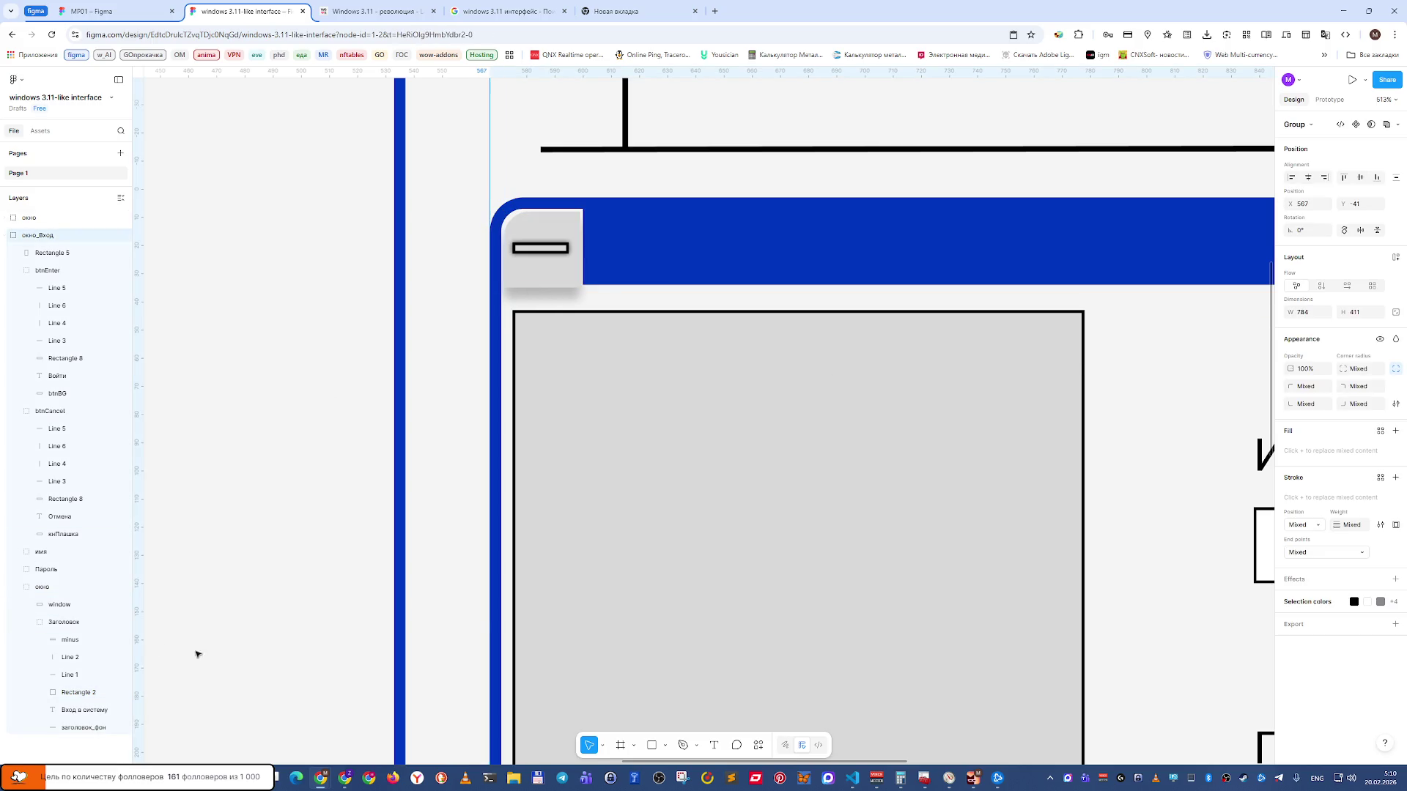
Draw a new grey square and place it beside the minimize button in the title bar.
click(653, 747)
drag(537, 361, 637, 445)
drag(584, 386, 644, 242)
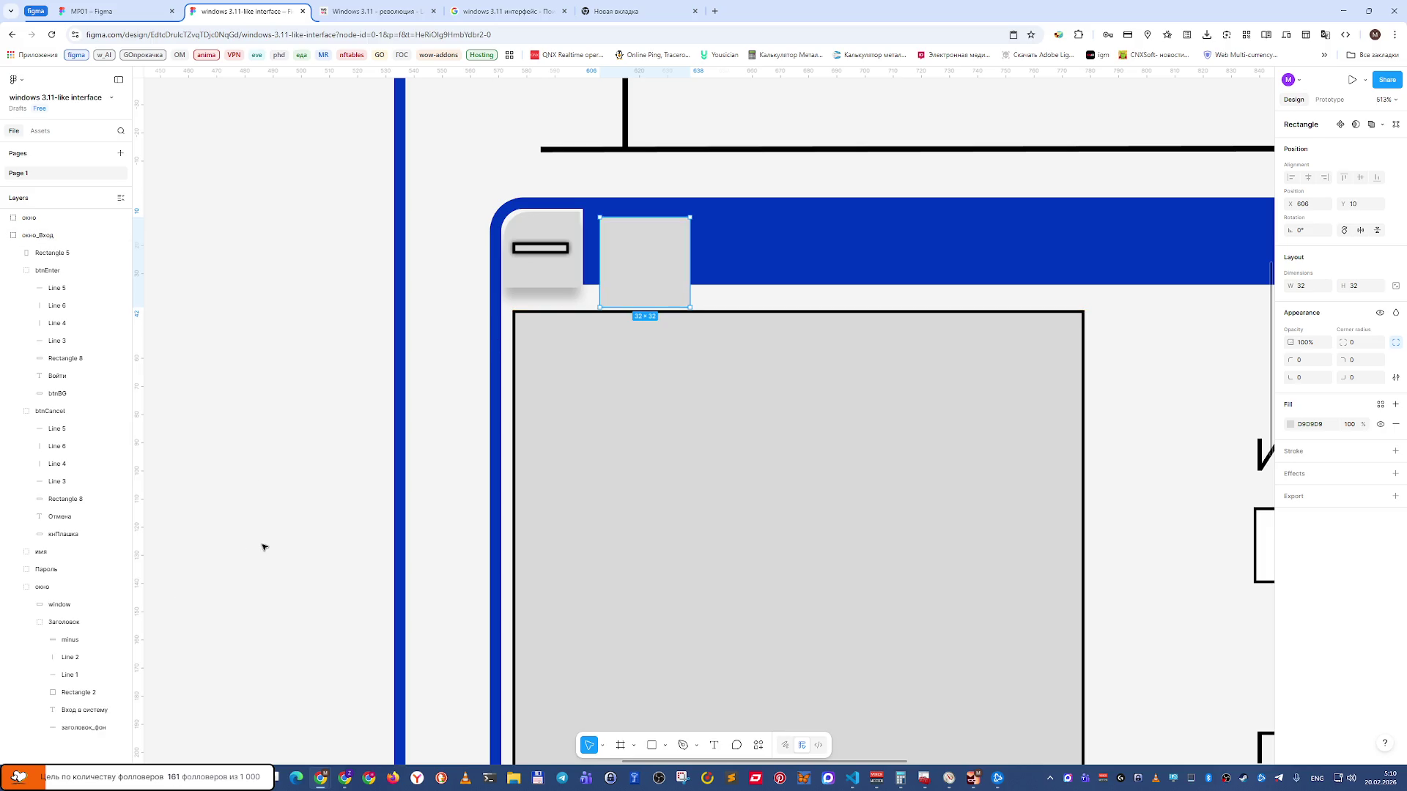
click(539, 277)
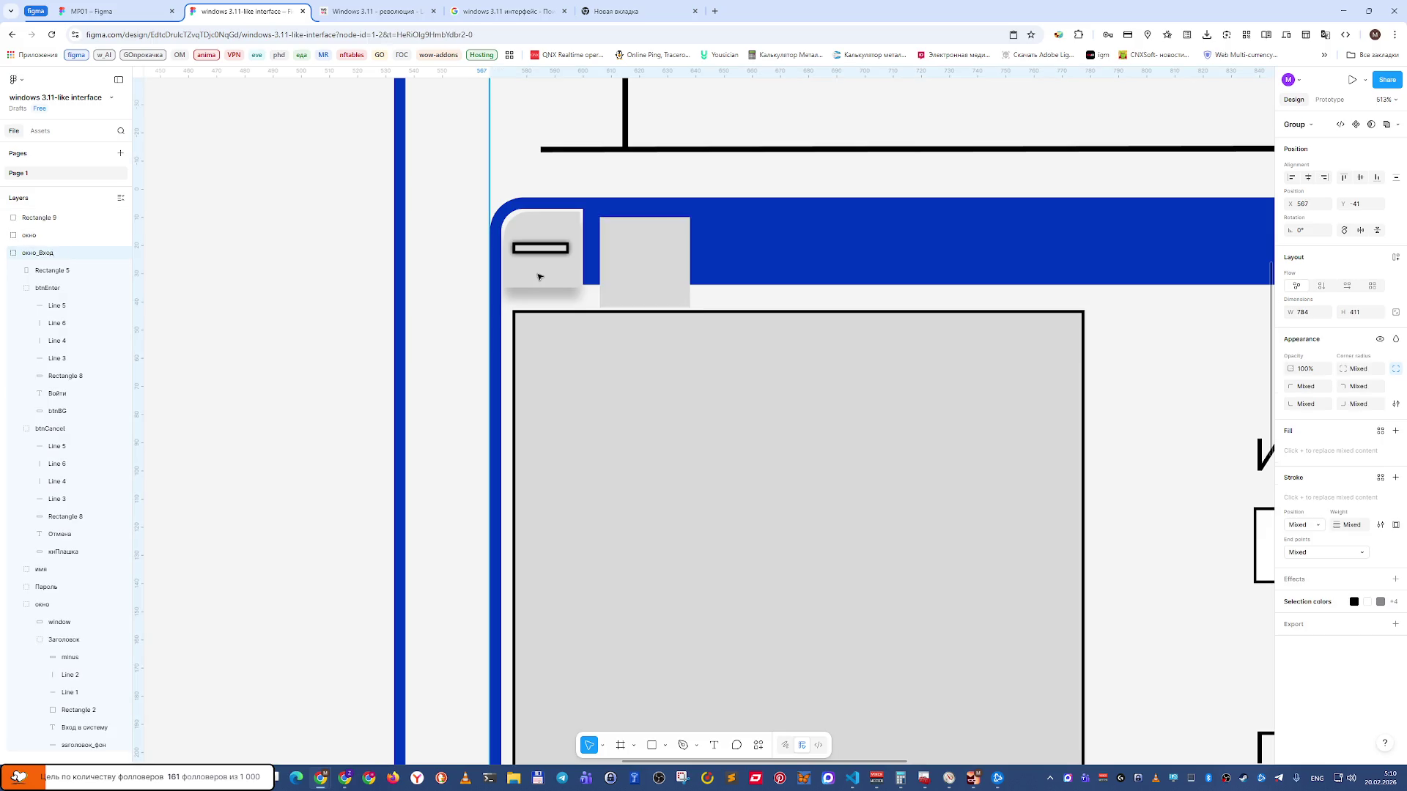
Move the Rectangle 9 layer into the Заголовок group.
click(58, 219)
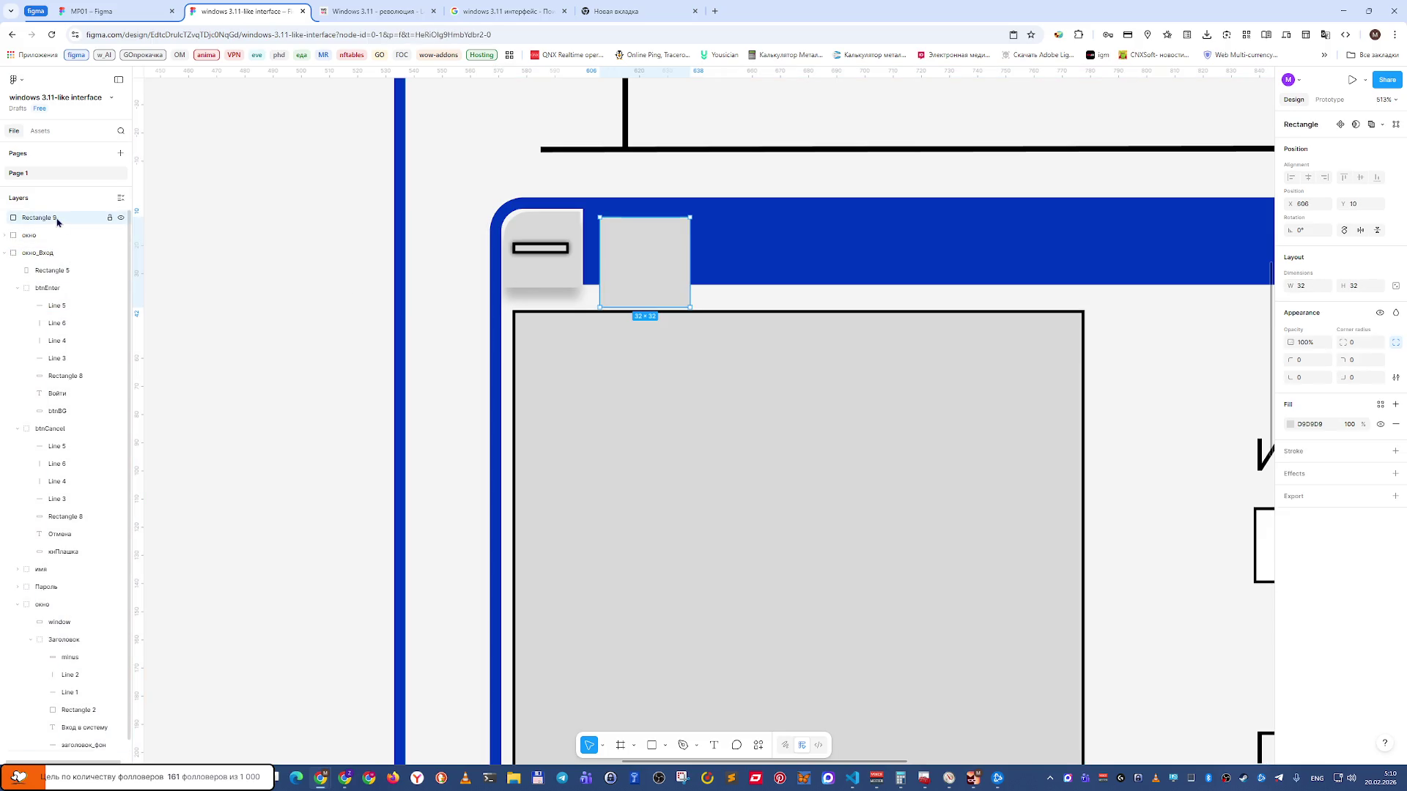
mouse_move(70, 221)
mouse_down()
mouse_move(80, 608)
mouse_move(109, 652)
mouse_move(110, 704)
mouse_up()
click(93, 696)
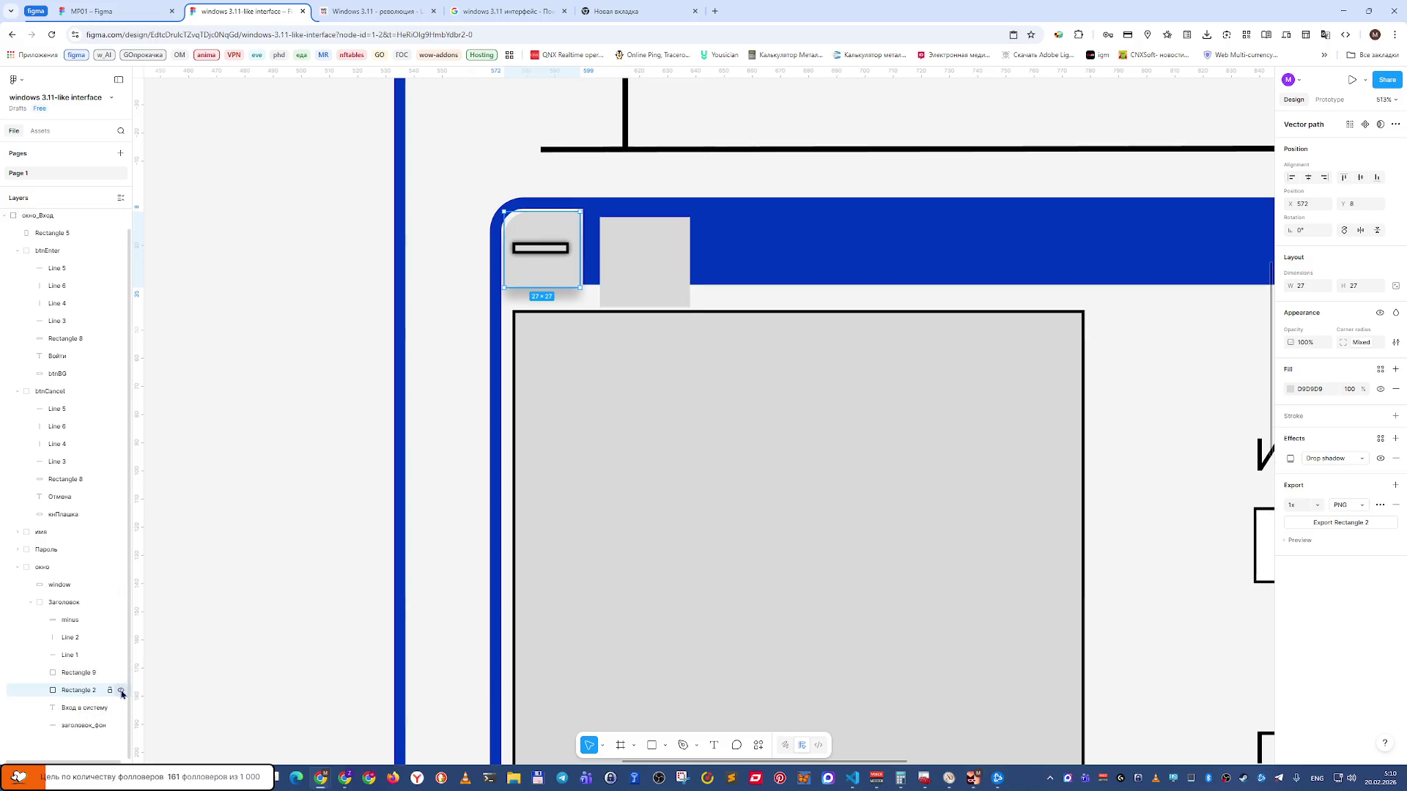
Hide Rectangle 2 and shift Rectangle 9 into the title bar's top-left corner.
click(121, 691)
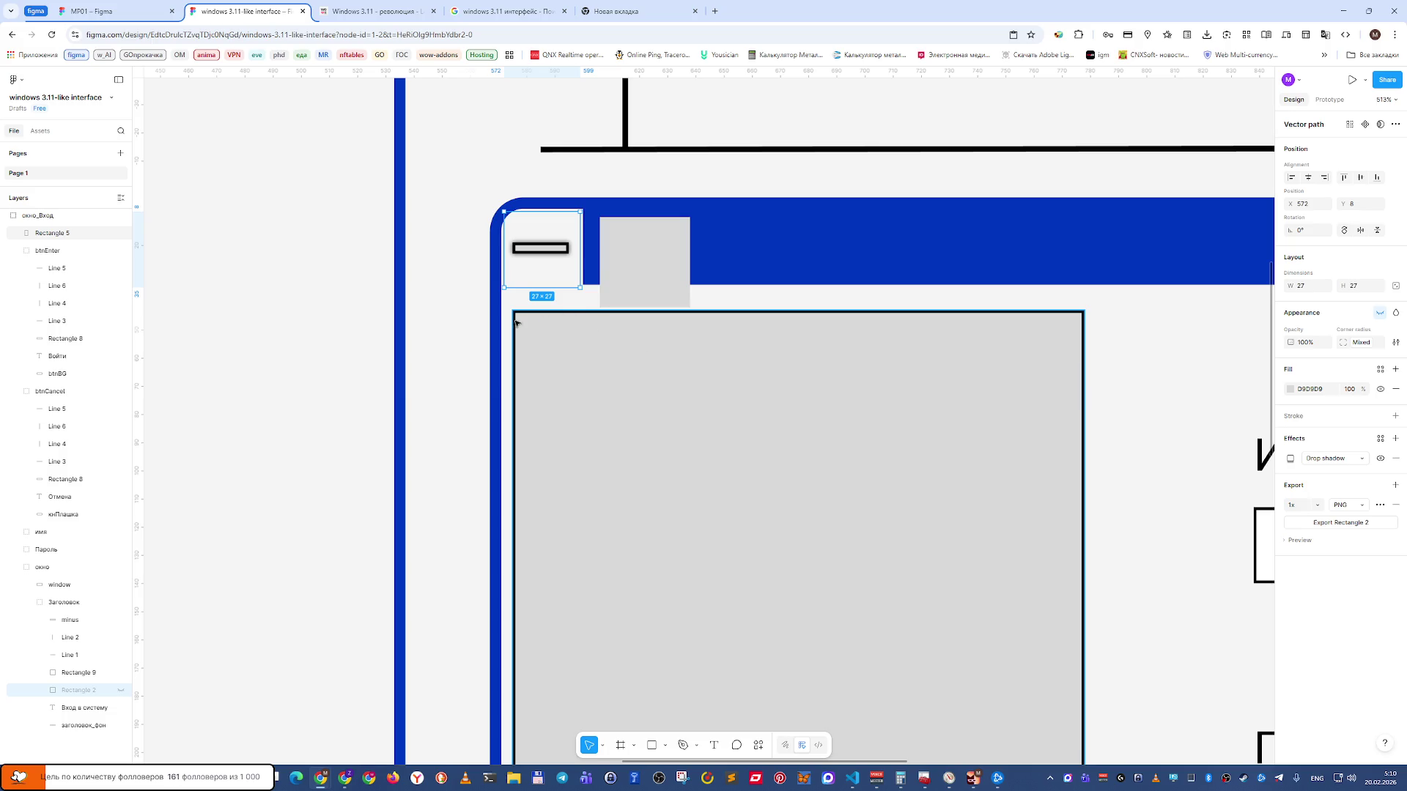
click(655, 282)
drag(659, 271, 555, 268)
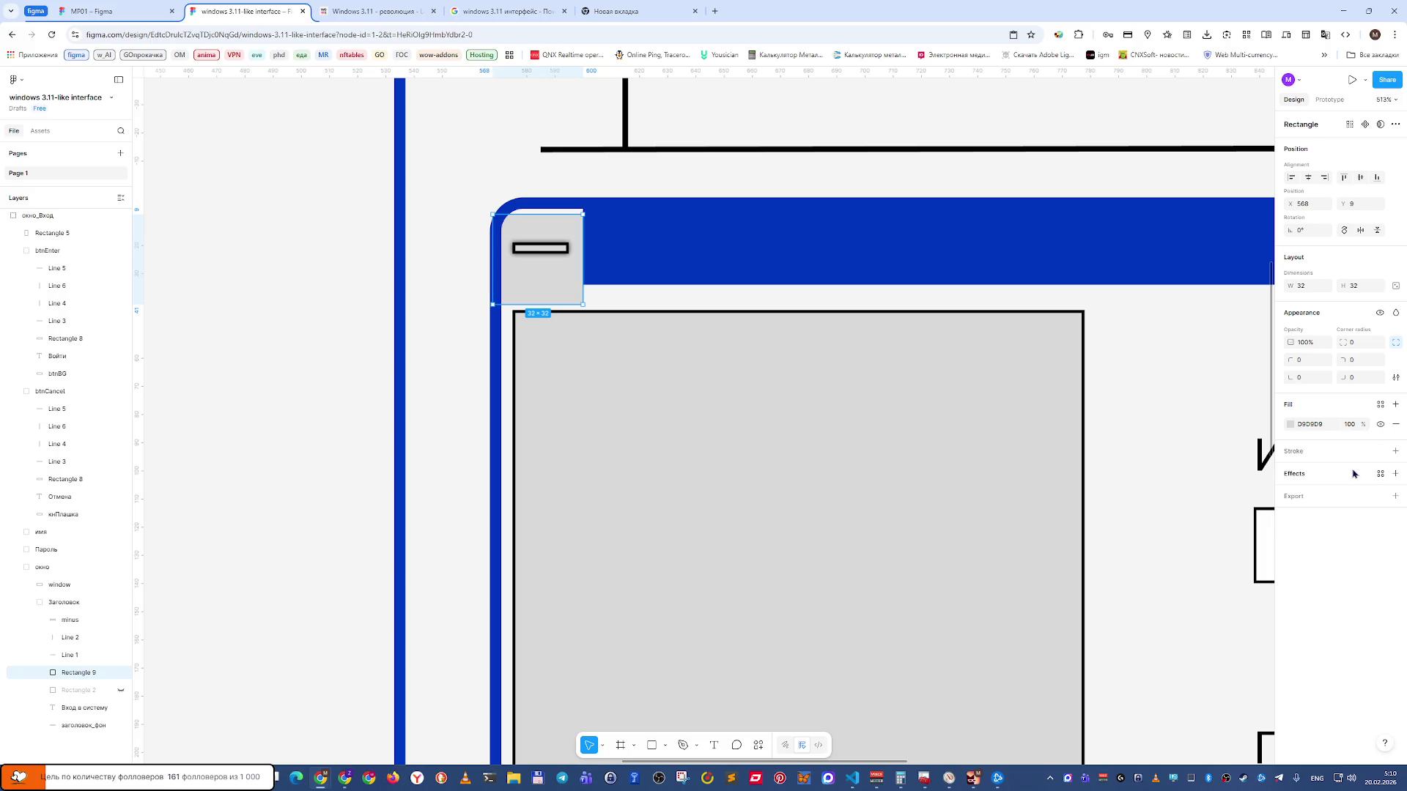
Set the new square's top-left corner radius to 12.
click(1302, 362)
click(1326, 362)
click(1313, 362)
text(12)
key(Tab)
Resize the square to 27×27 and drag it into the title bar corner.
click(1319, 290)
text(7)
key(Tab)
key(Return)
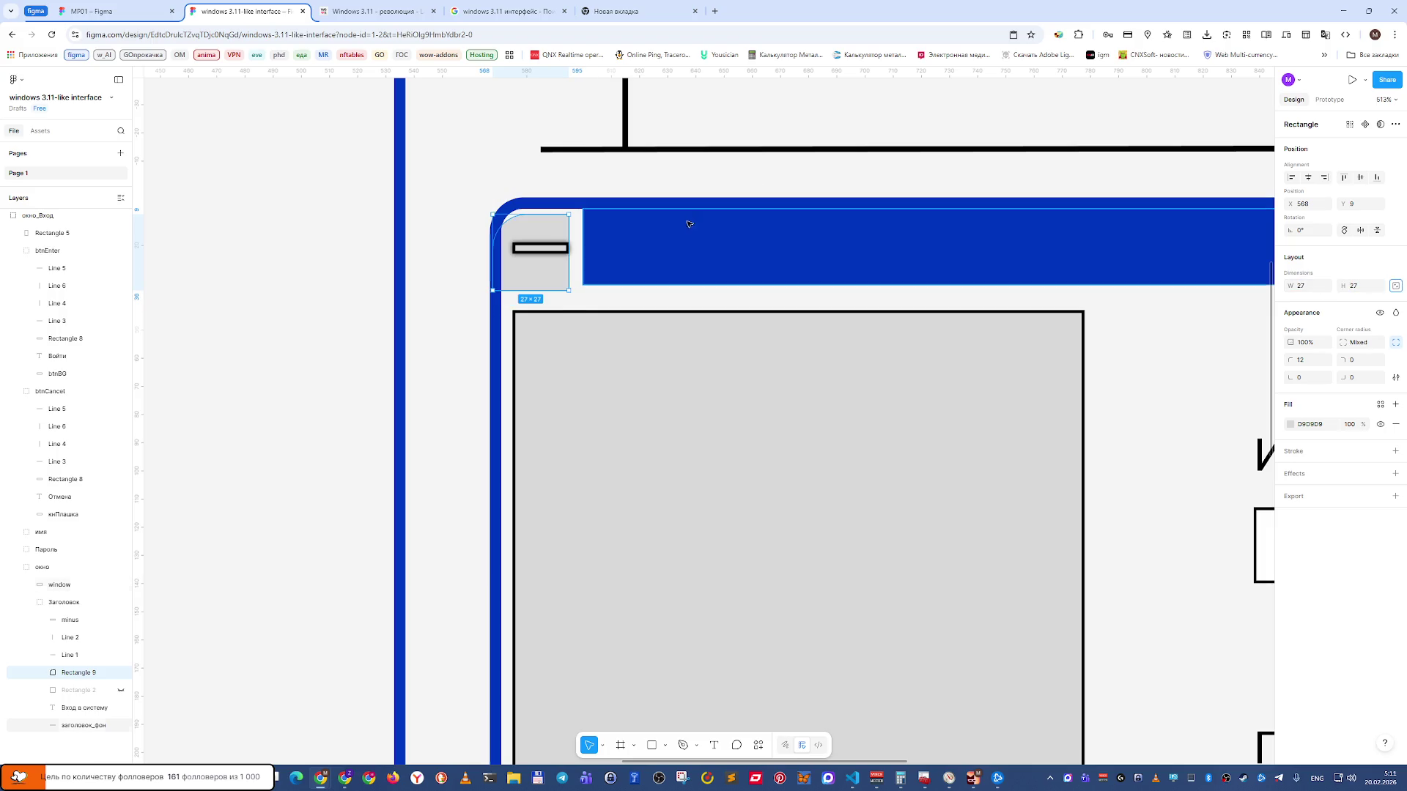
drag(545, 281, 542, 274)
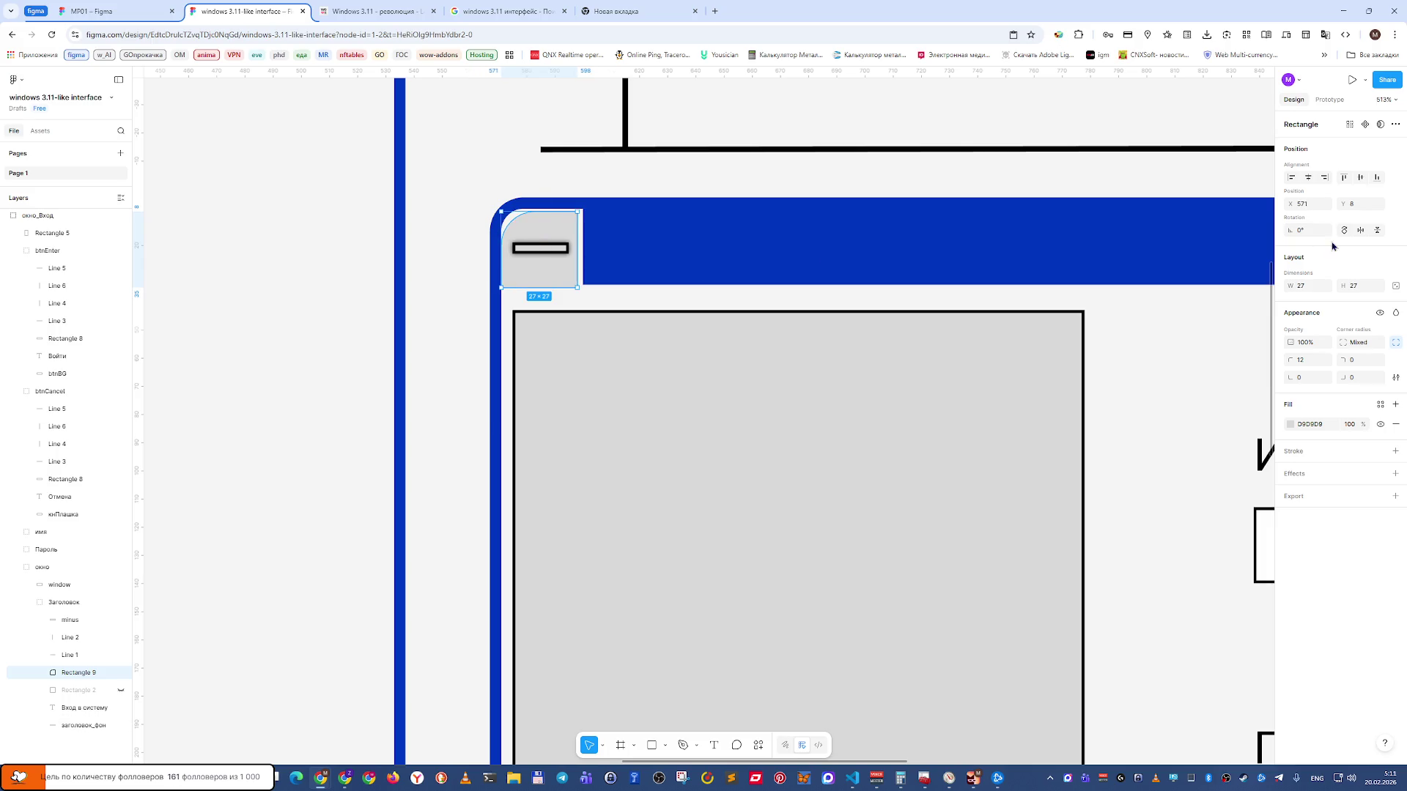
click(1309, 286)
Resize the corner square to 26×26 and nudge it with arrow keys to X 573, Y 9.
key(Tab)
key(Return)
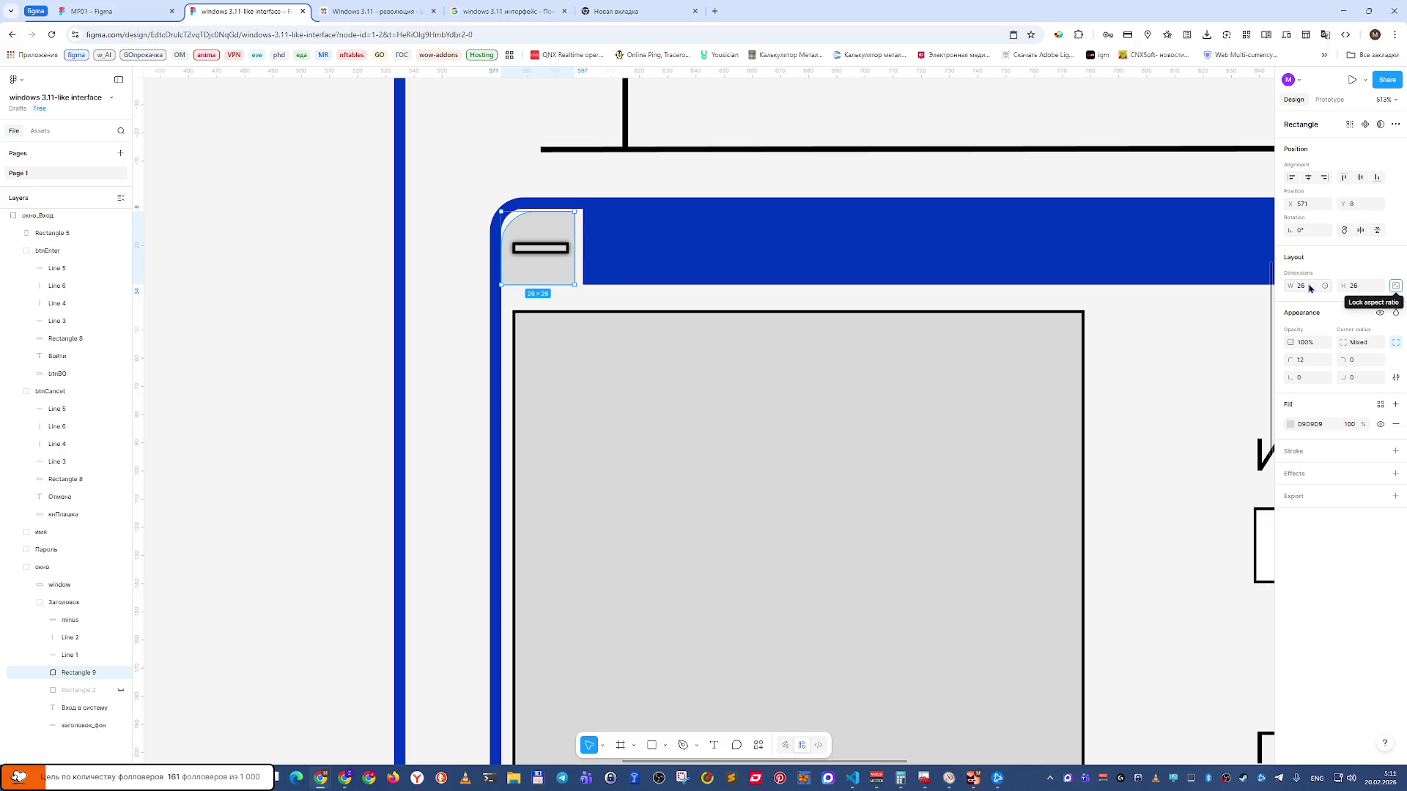
drag(538, 270, 542, 273)
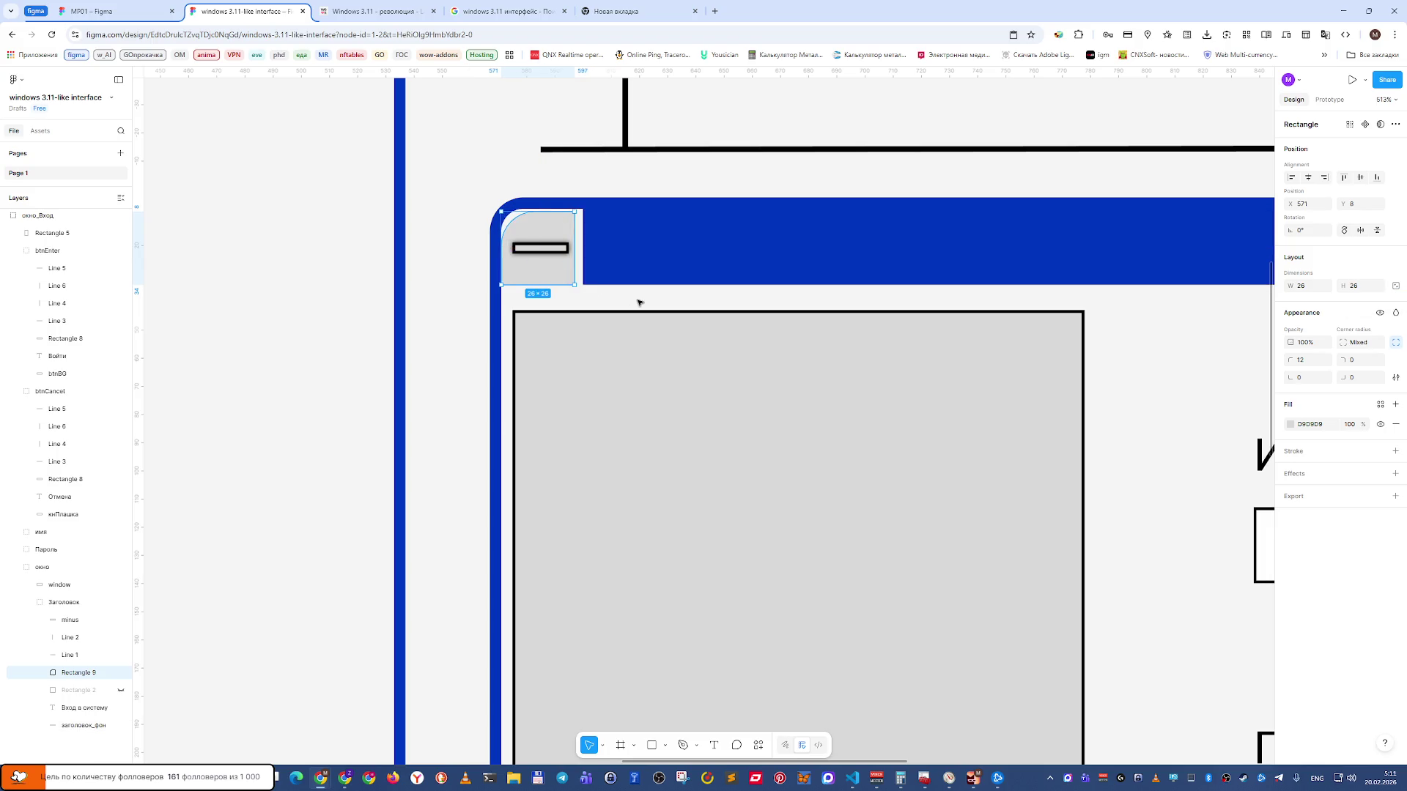
key(Right)
key(Right)
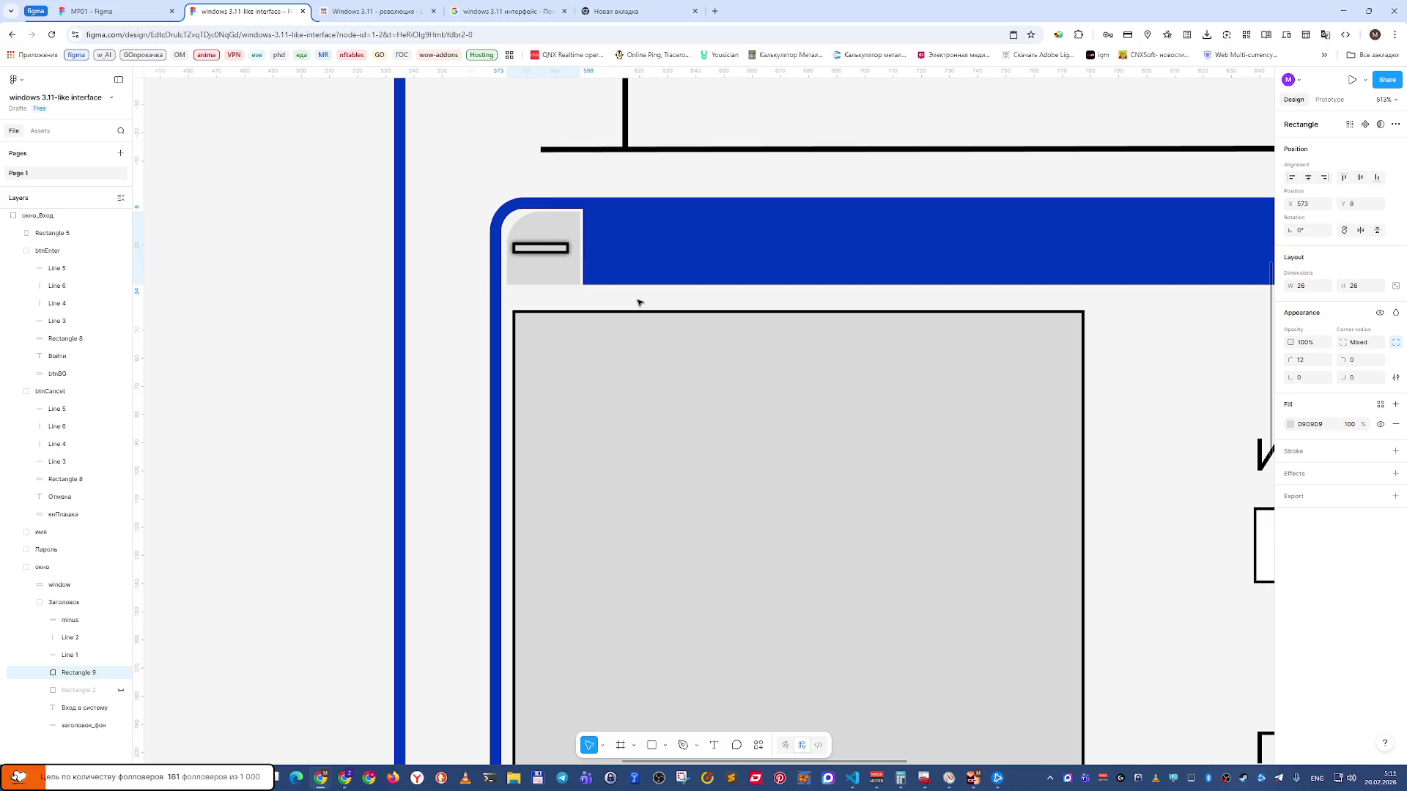
key(Right)
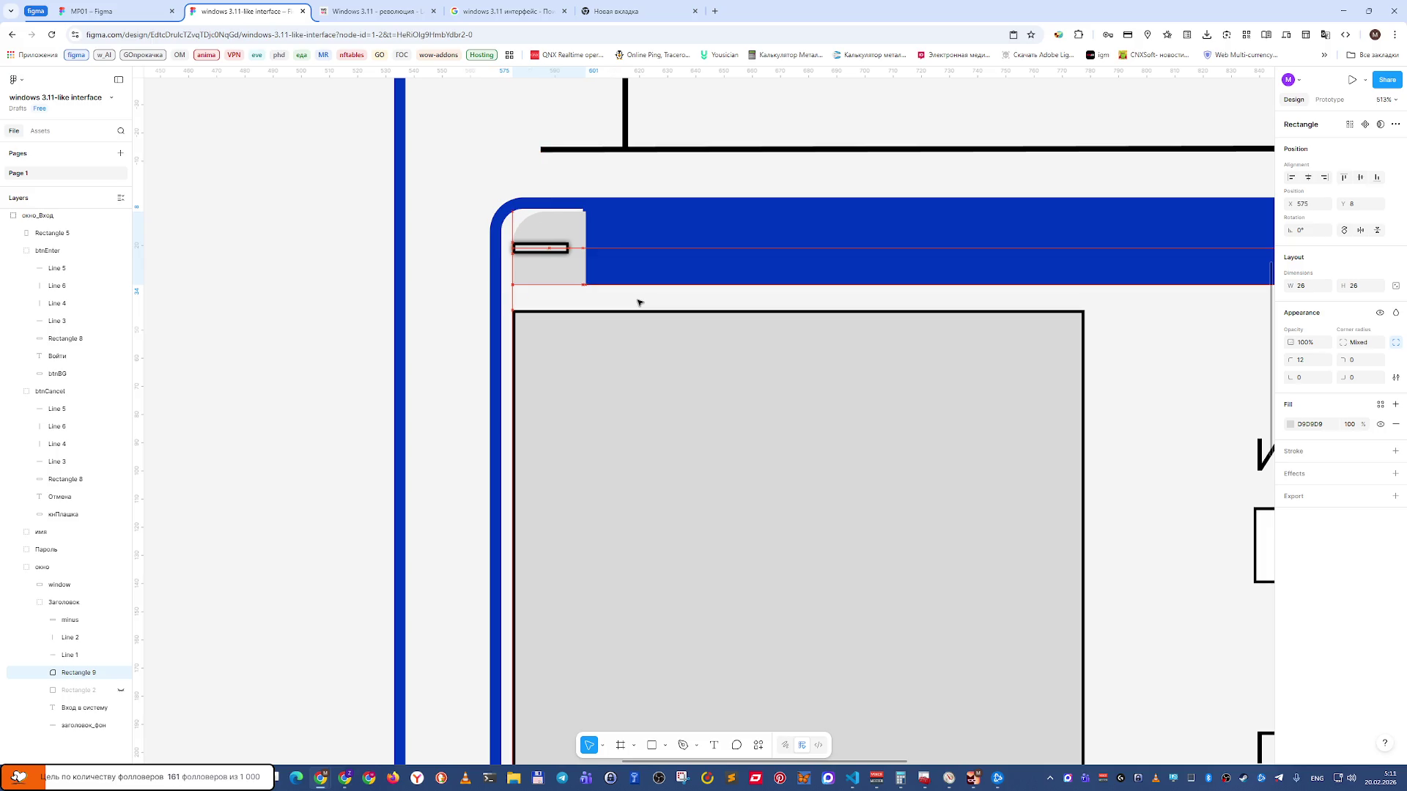
key(Left)
key(Left)
key(Left)
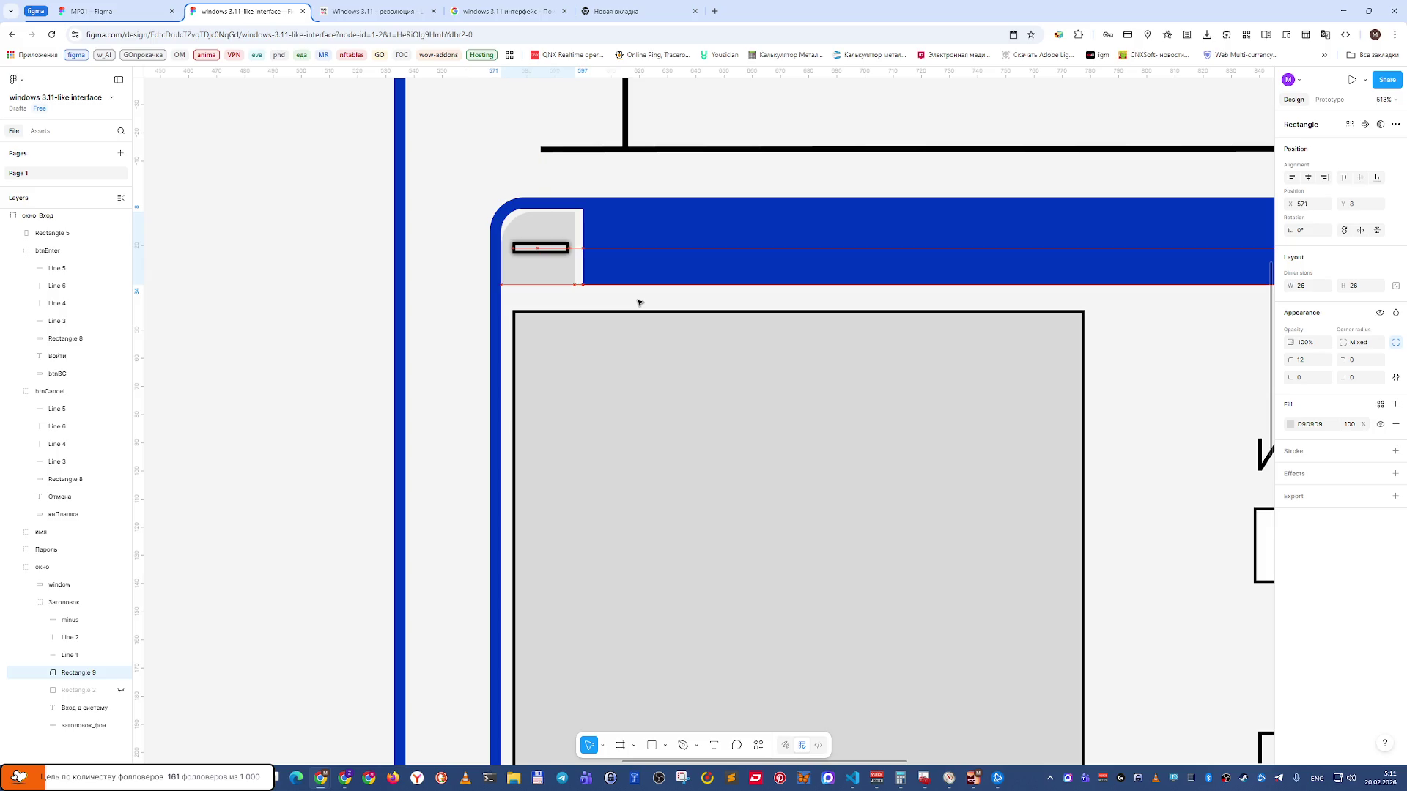
key(Right)
key(Right)
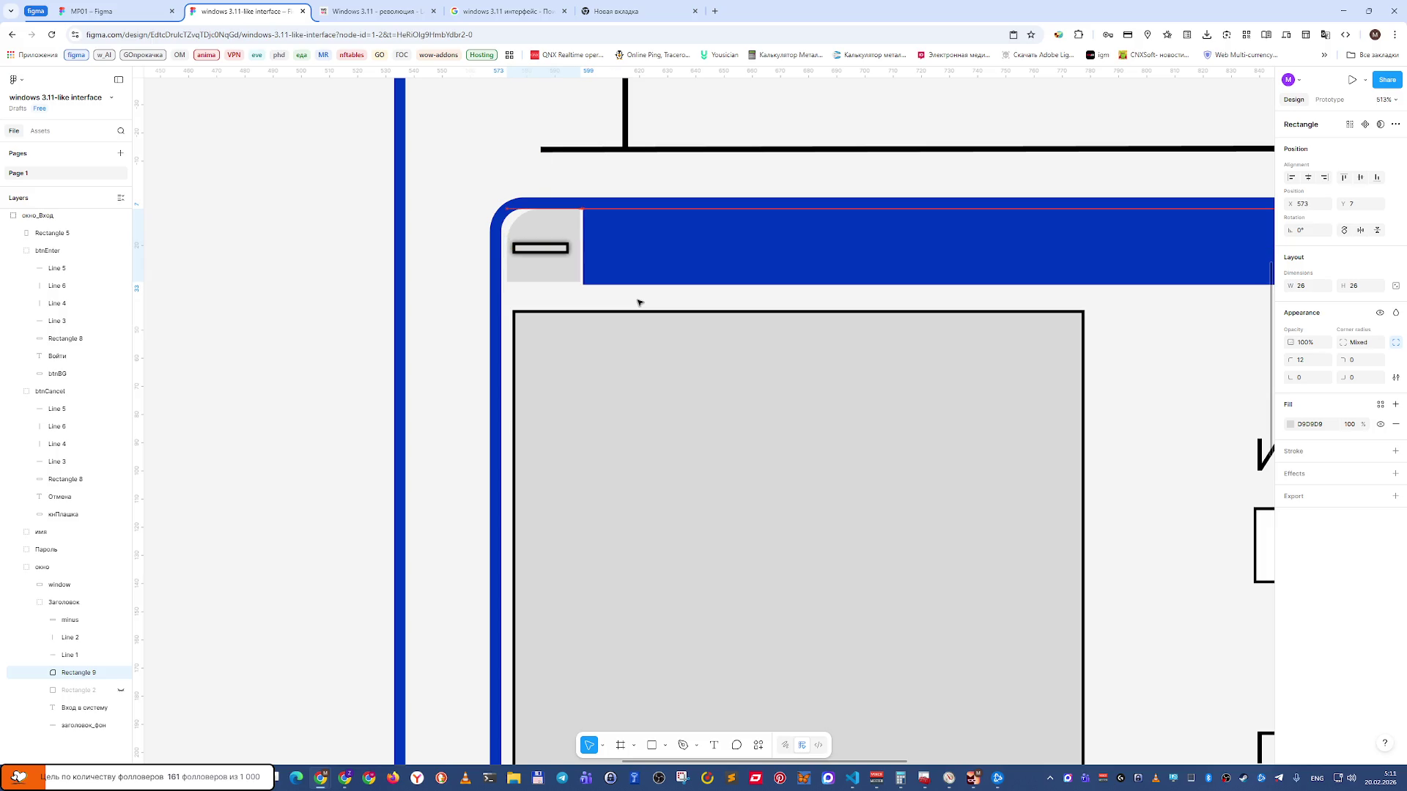
key(Down)
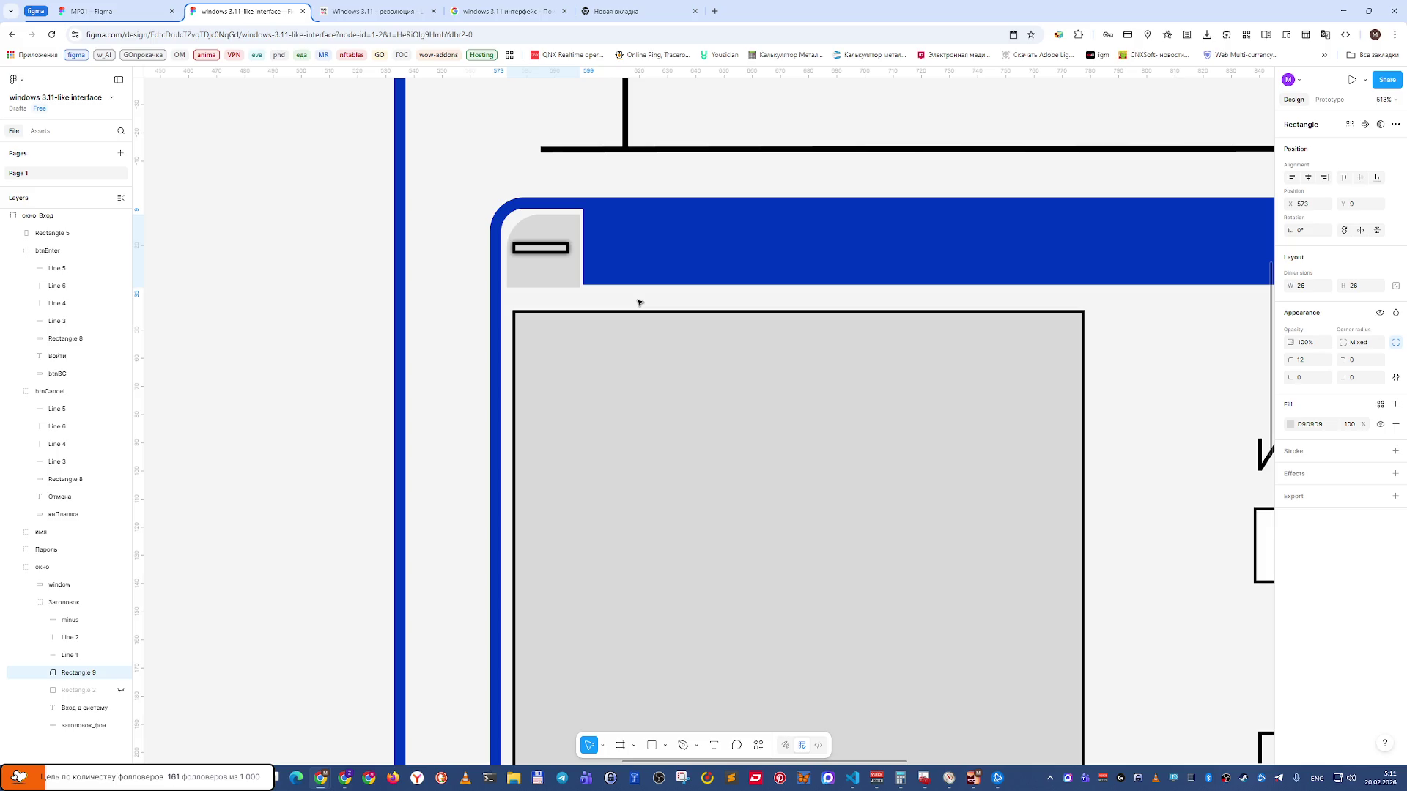
click(1304, 290)
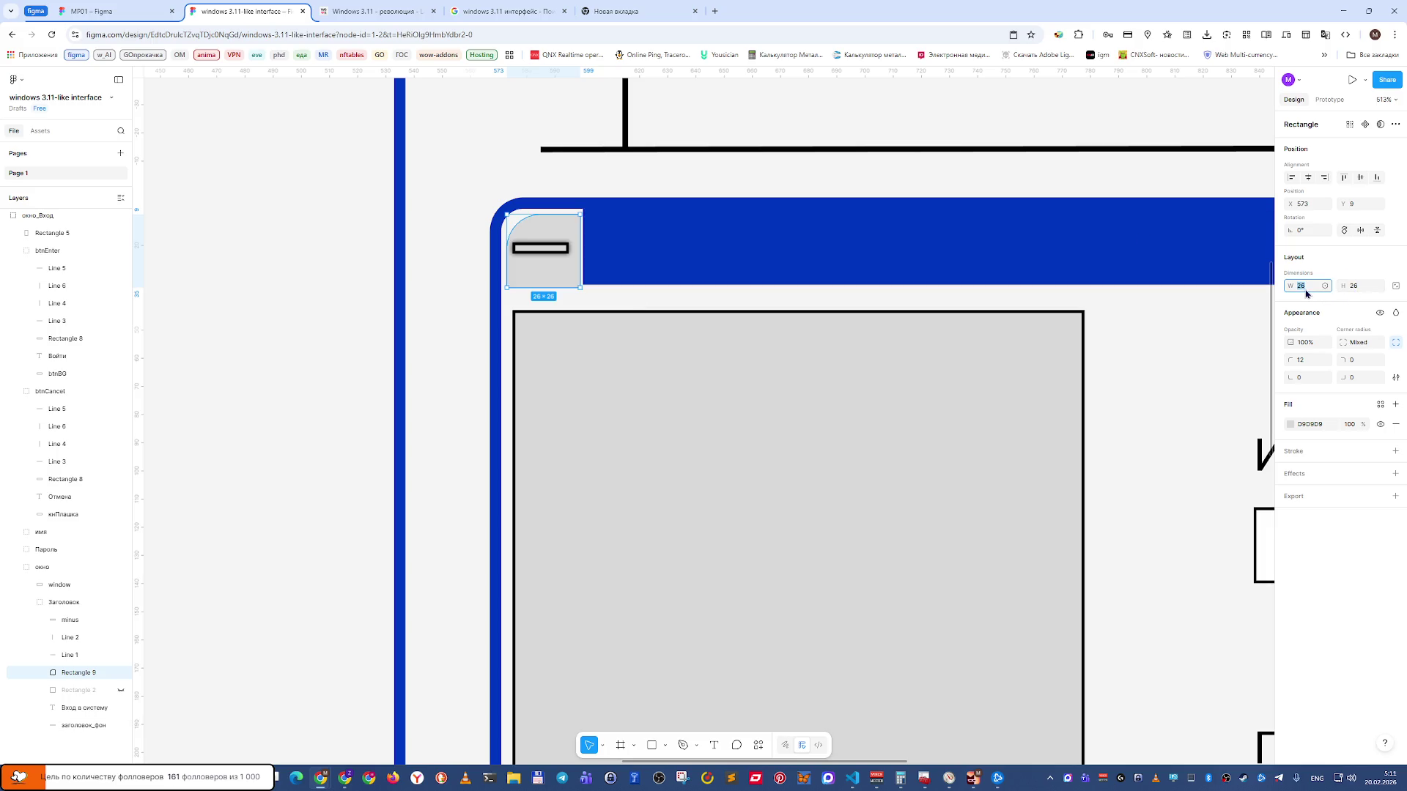
text(25)
Lock the square's proportions and resize it to 25×25.
key(Tab)
click(1396, 286)
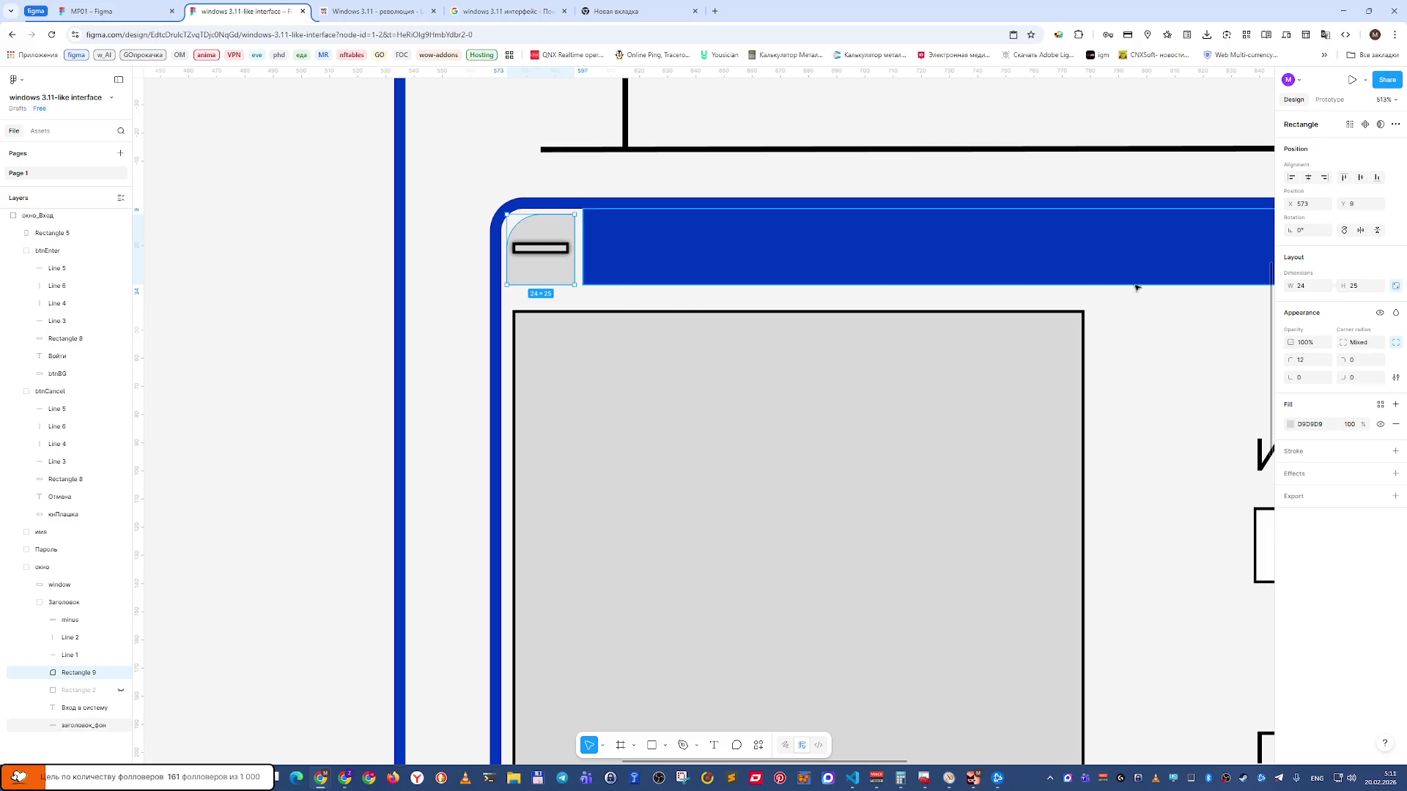
click(1316, 289)
key(Tab)
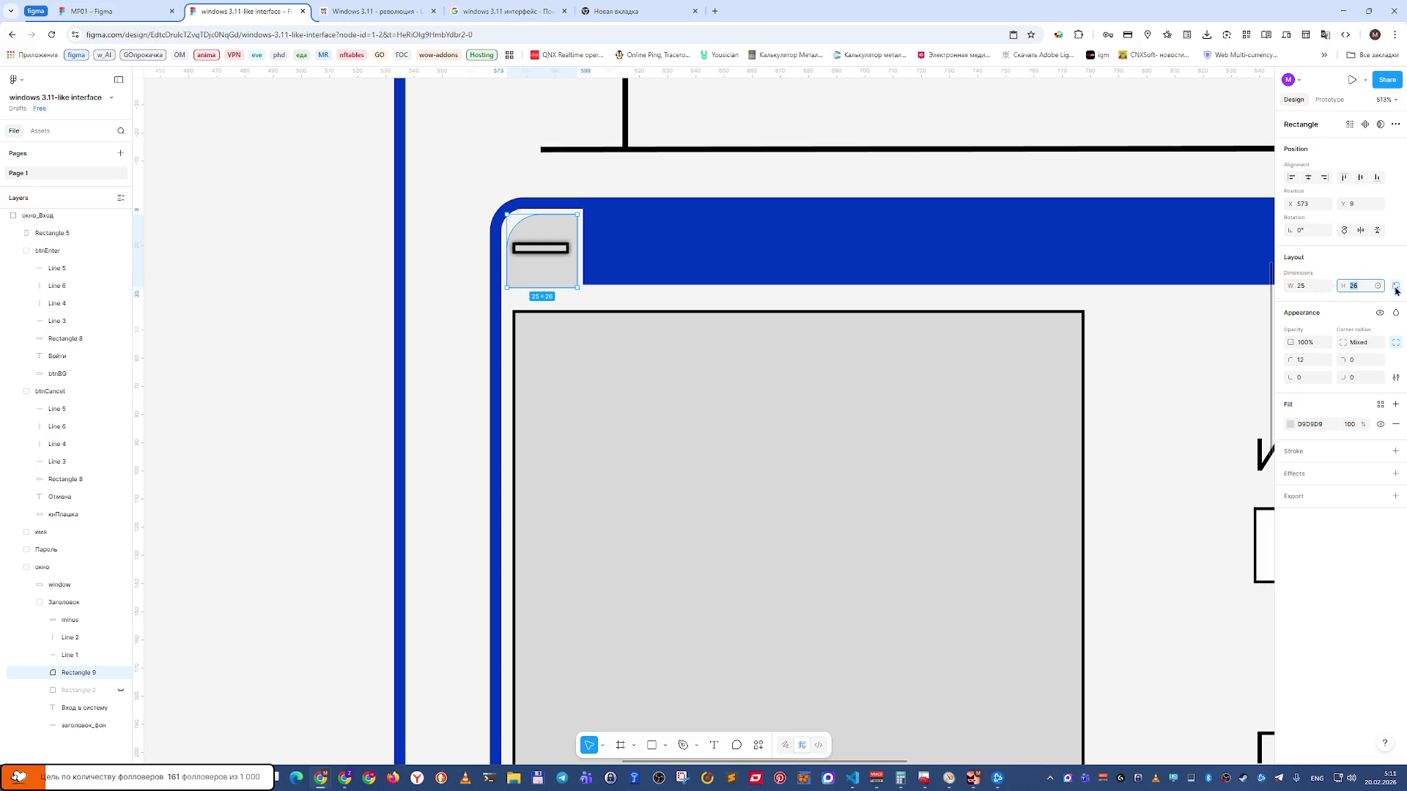
click(1367, 291)
text(25)
click(1396, 286)
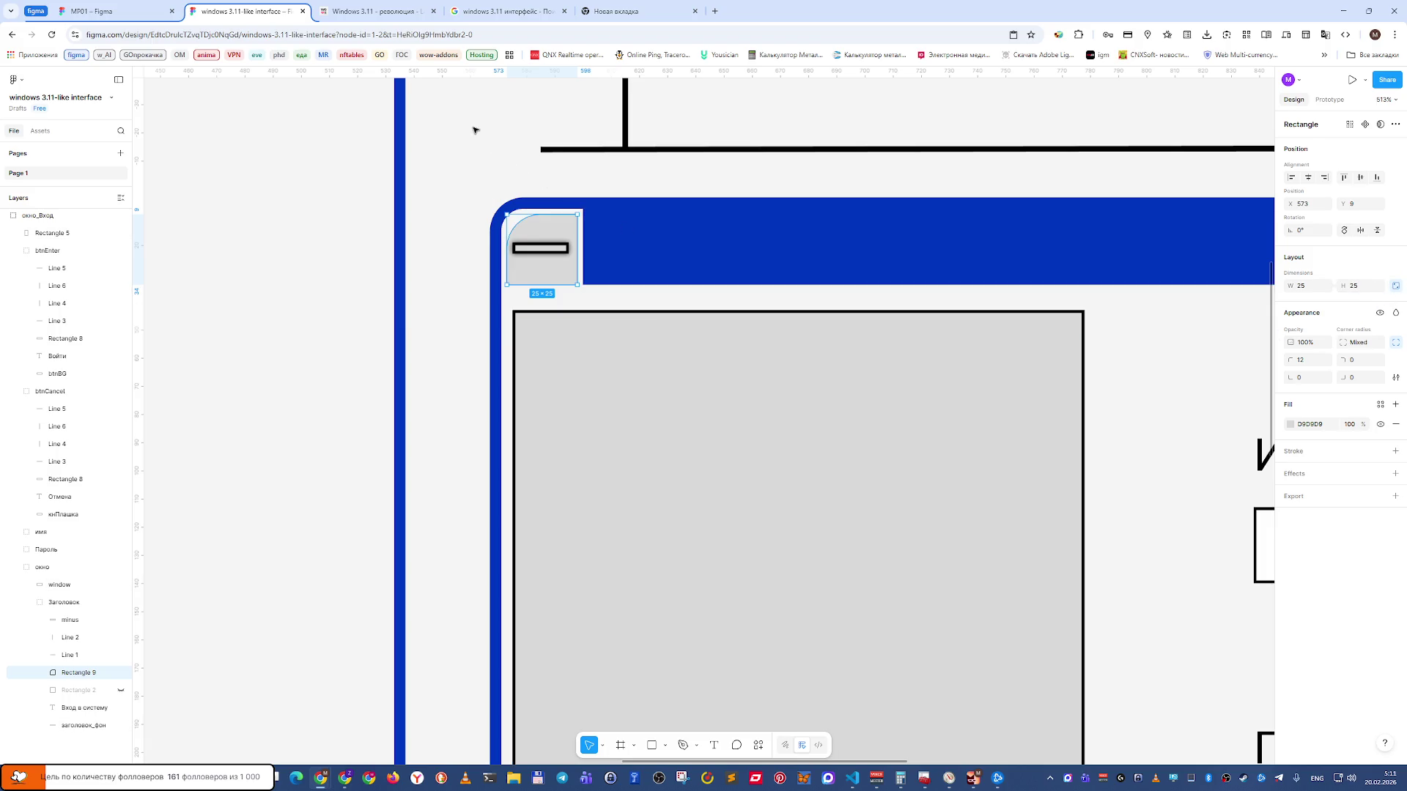
Select the grey corner box inside the group and reduce its top-left corner radius to 7.
click(556, 212)
double_click(564, 234)
double_click(555, 248)
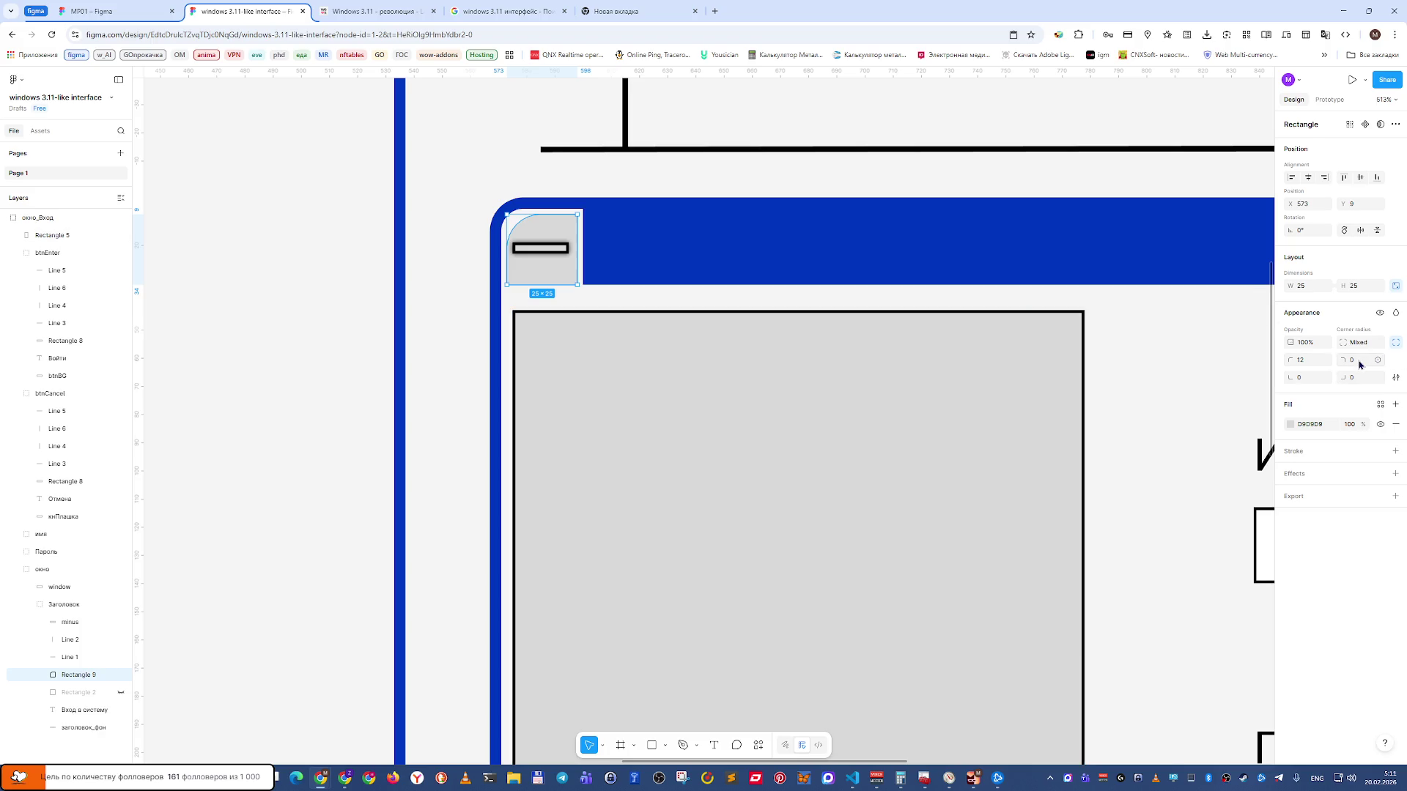
click(1316, 363)
text(8)
key(Return)
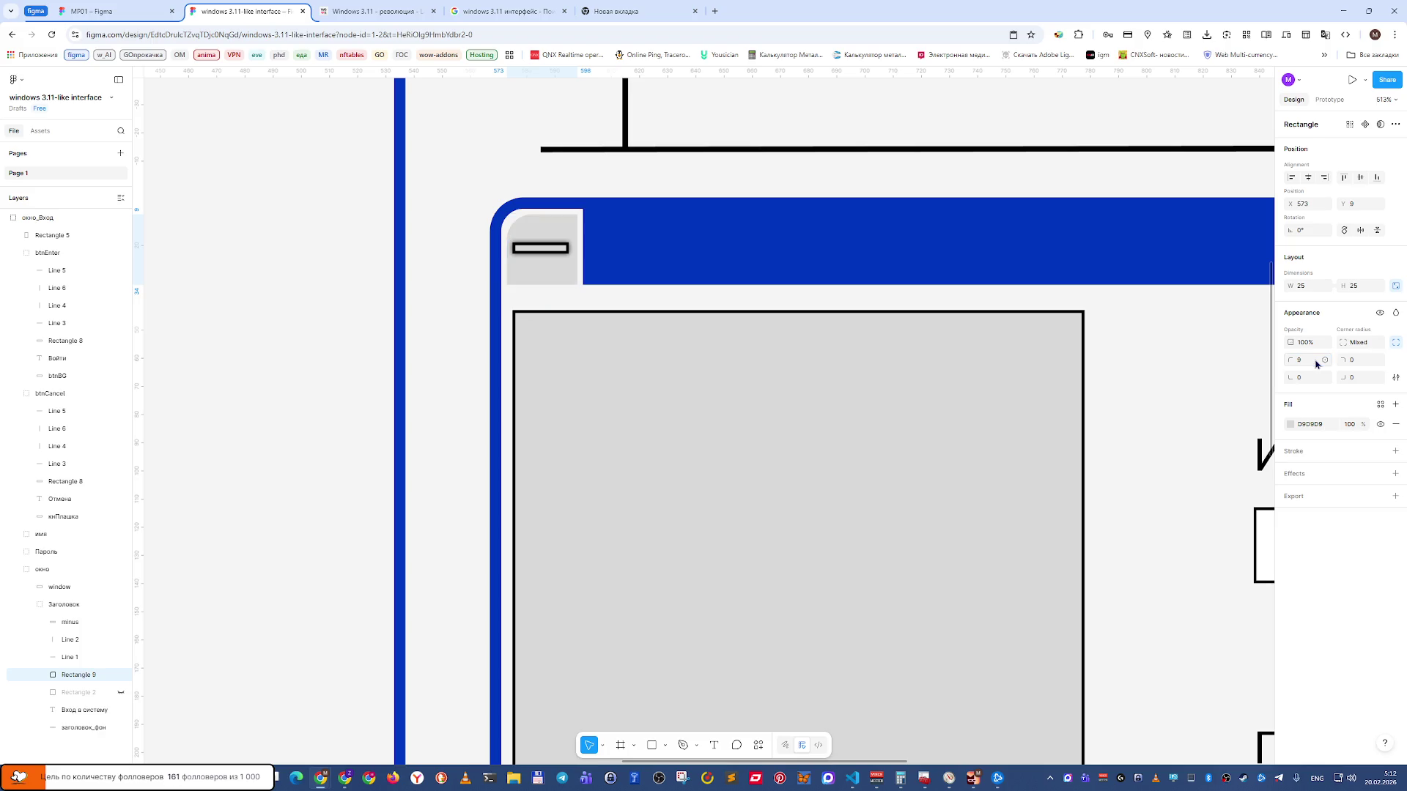
click(1316, 364)
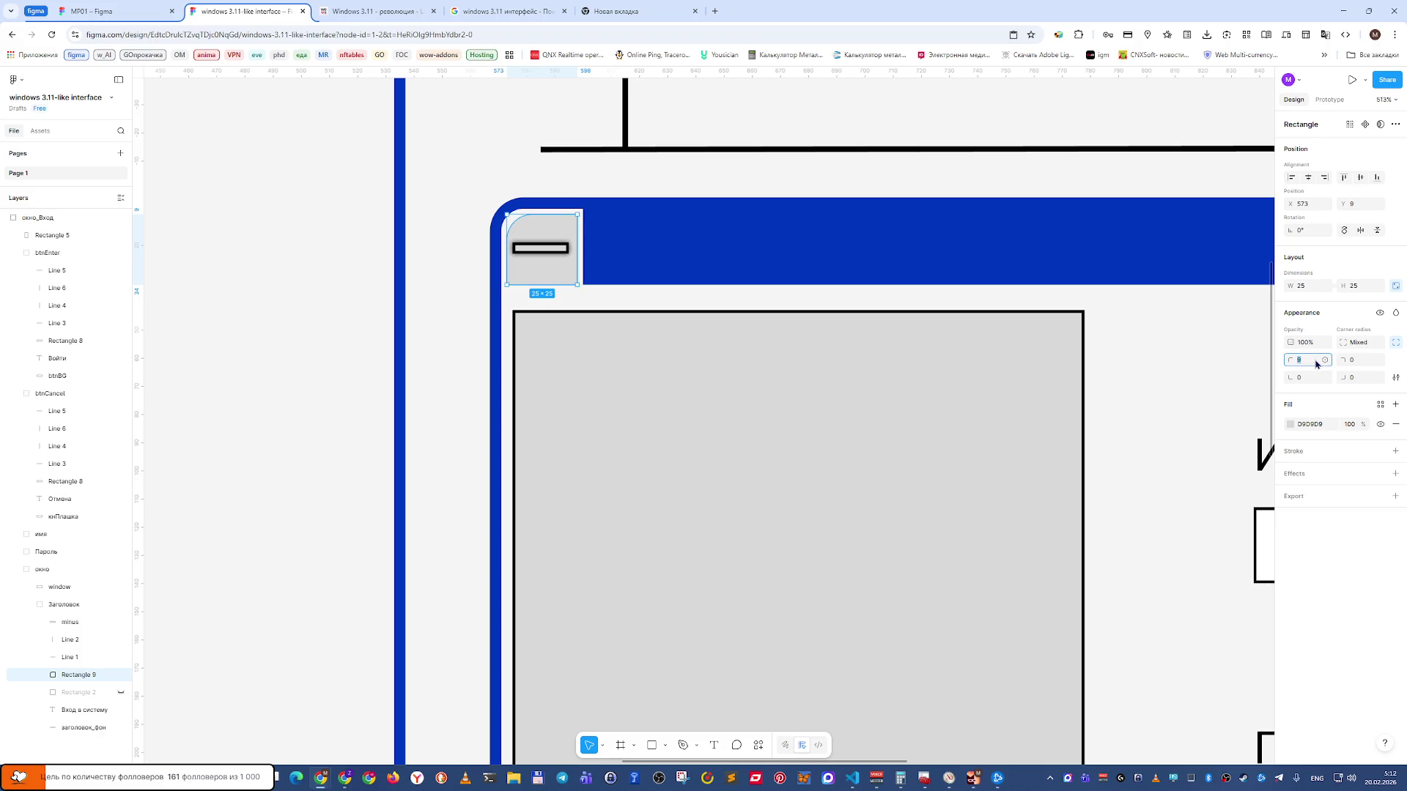
text(7)
key(Return)
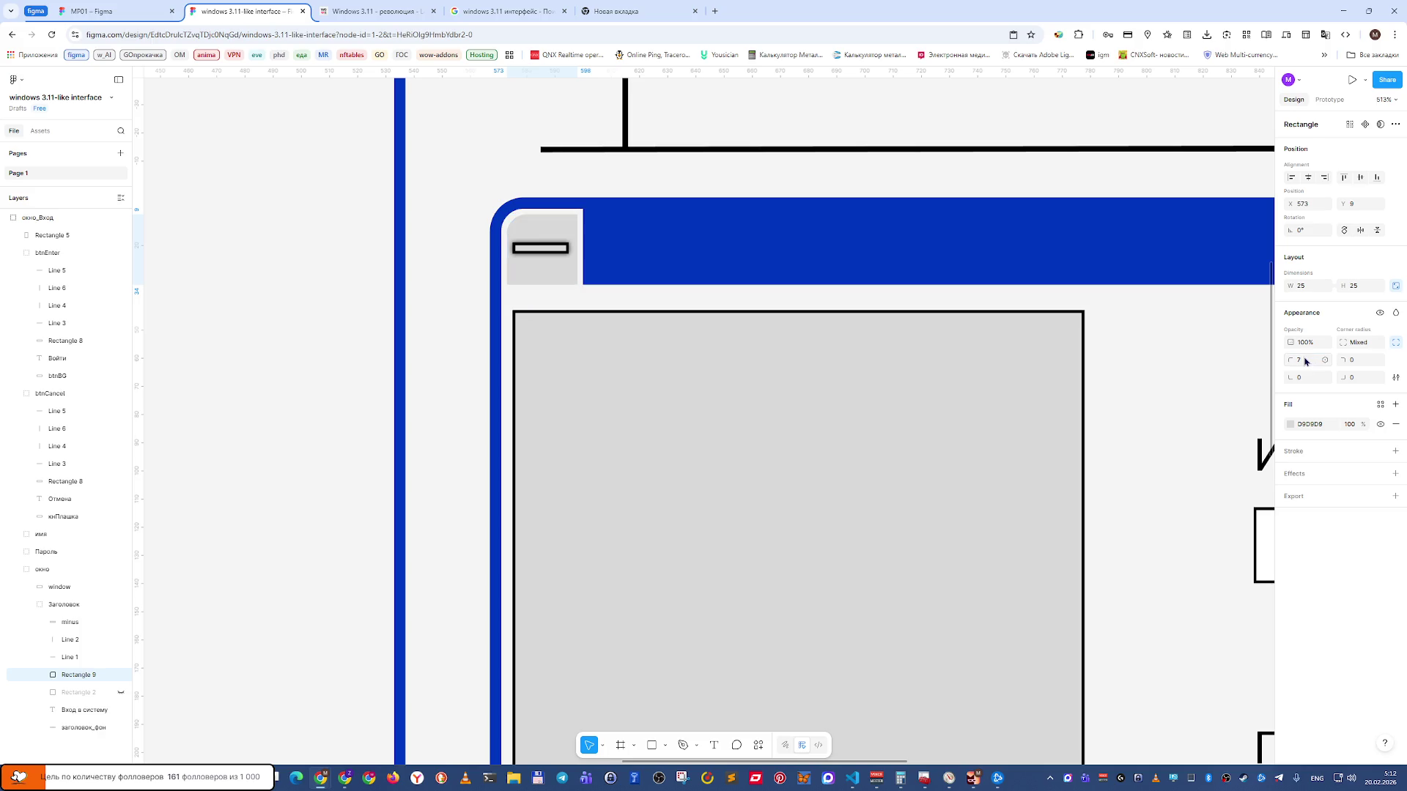
Compare the mockup with the Windows 3.11 reference screenshots, then select the title bar group.
click(433, 157)
click(626, 232)
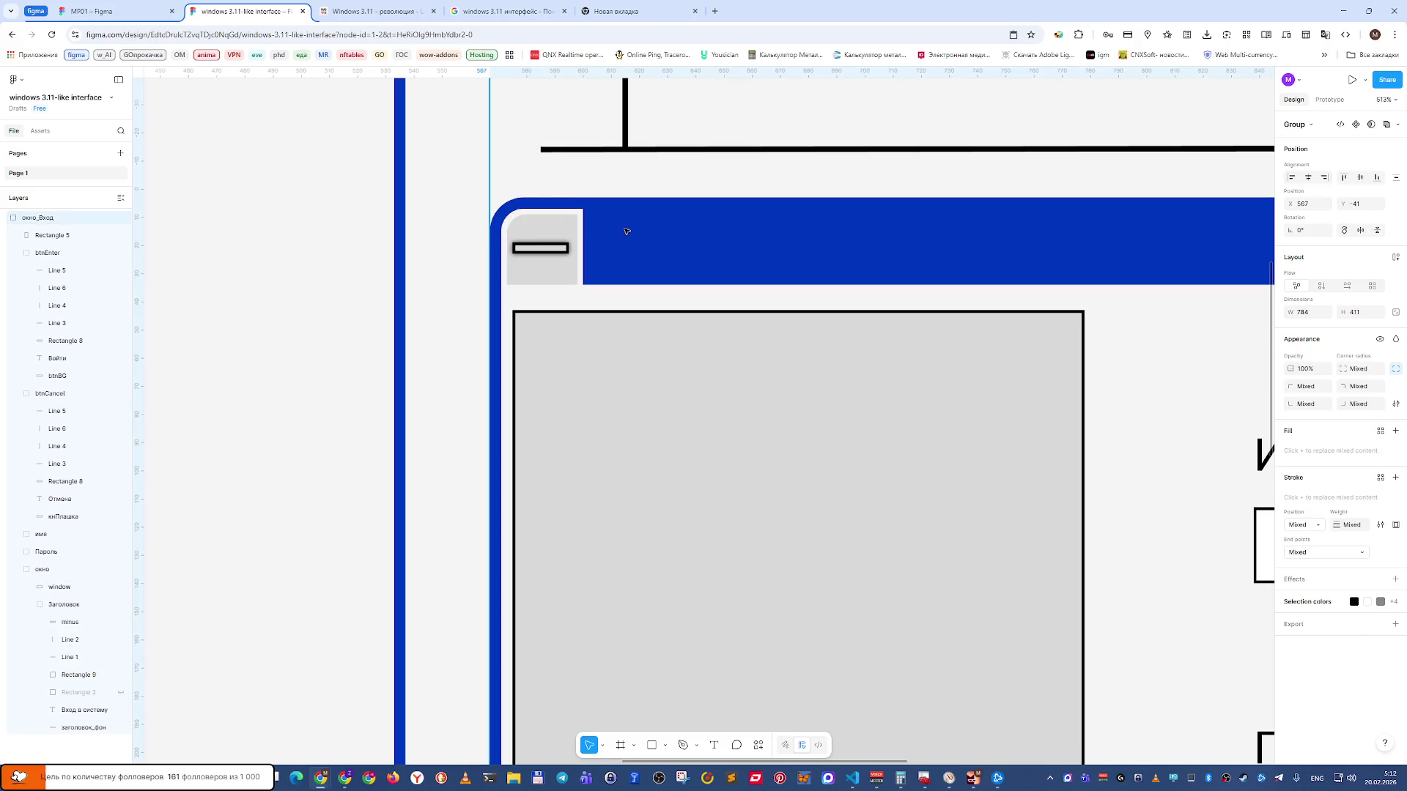
key(ctrl+Tab)
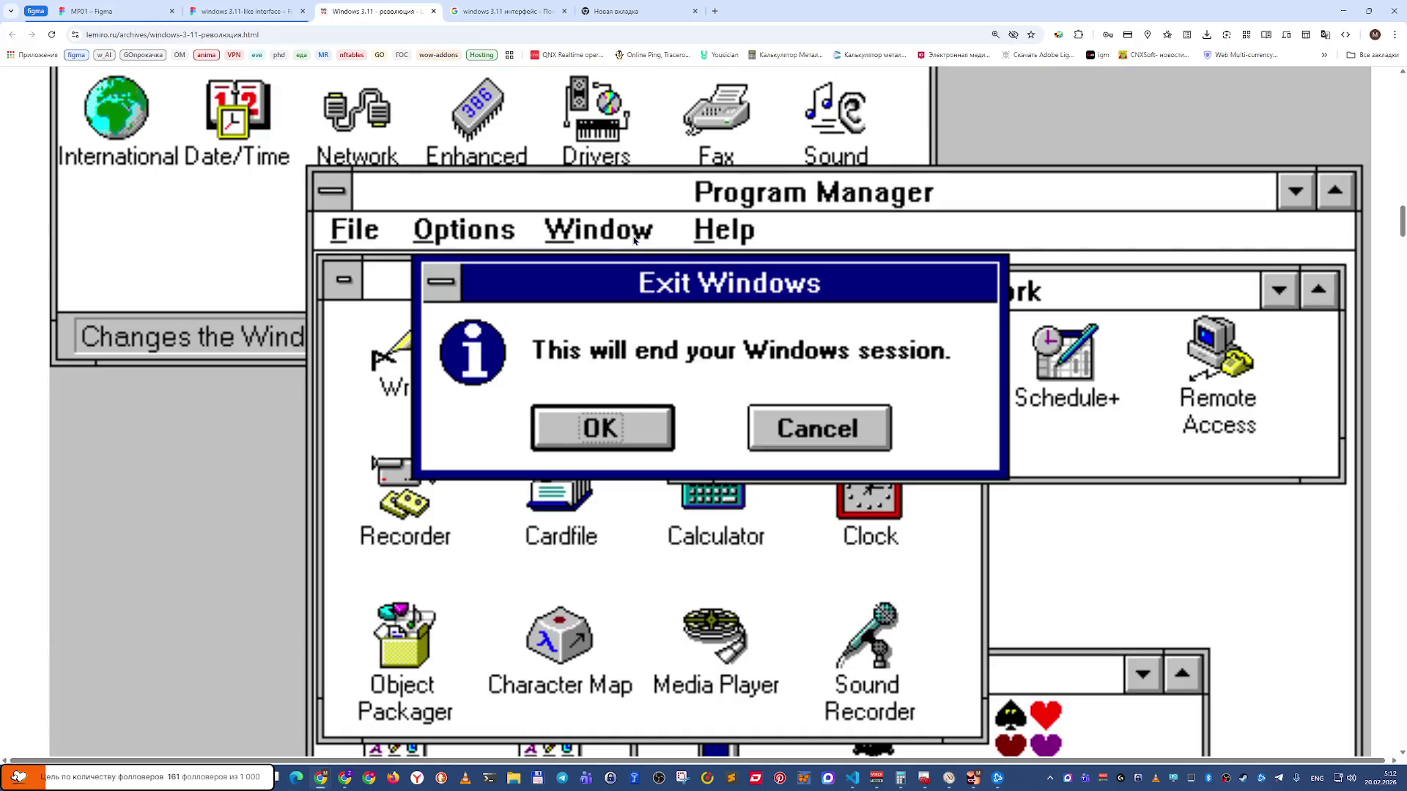
key(ctrl+shift+Tab)
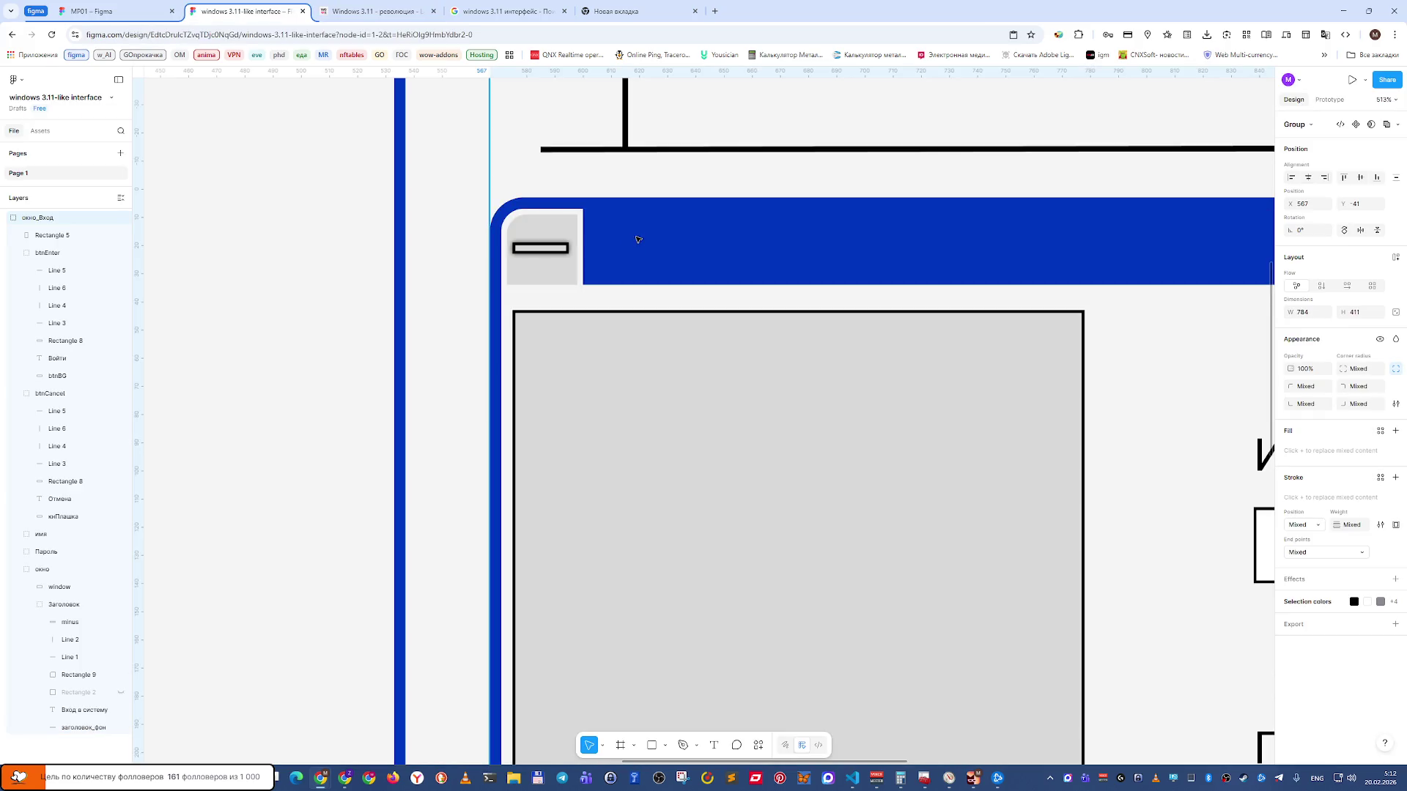
double_click(678, 282)
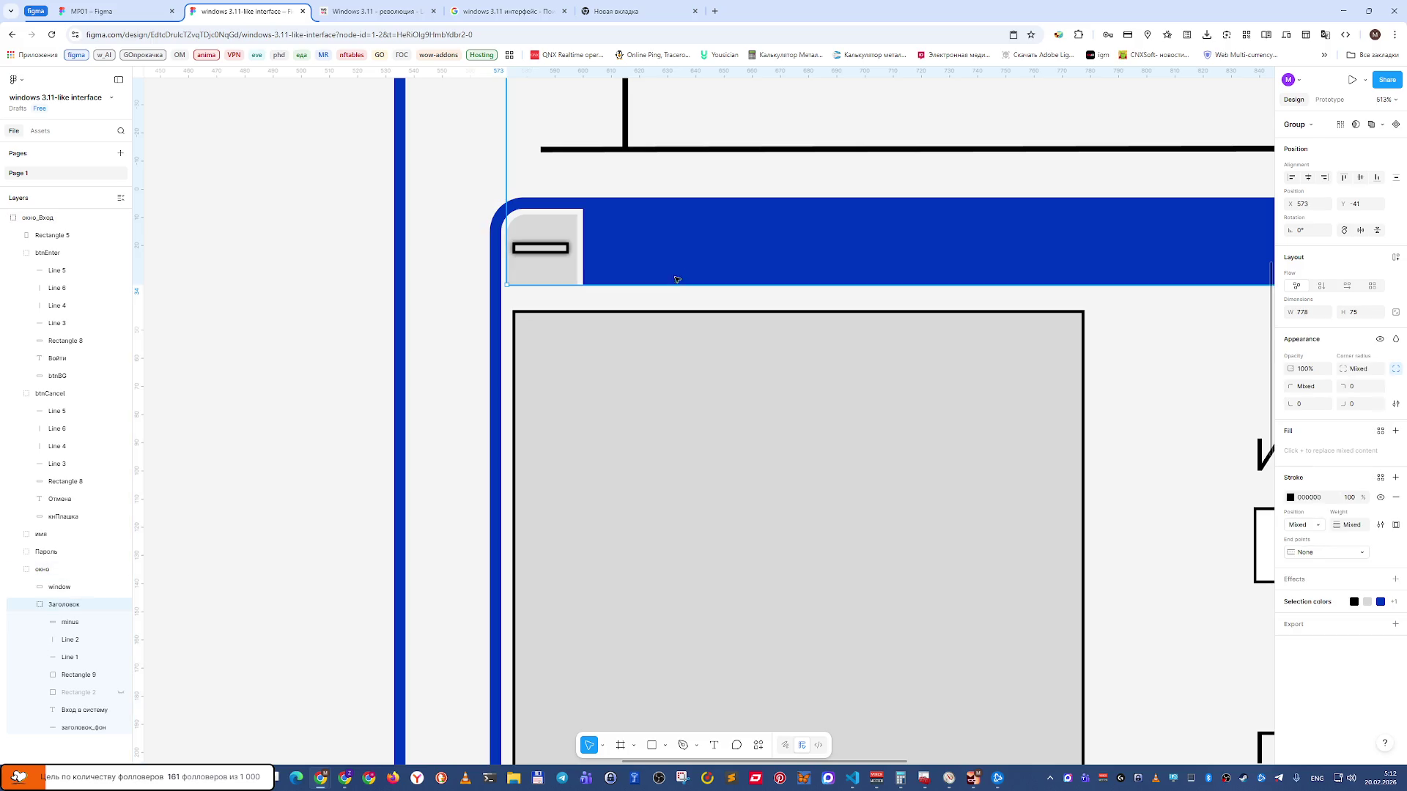
Set the blue заголовок_фон strip's height to 25 and nudge it down two units to Y 9.
double_click(675, 247)
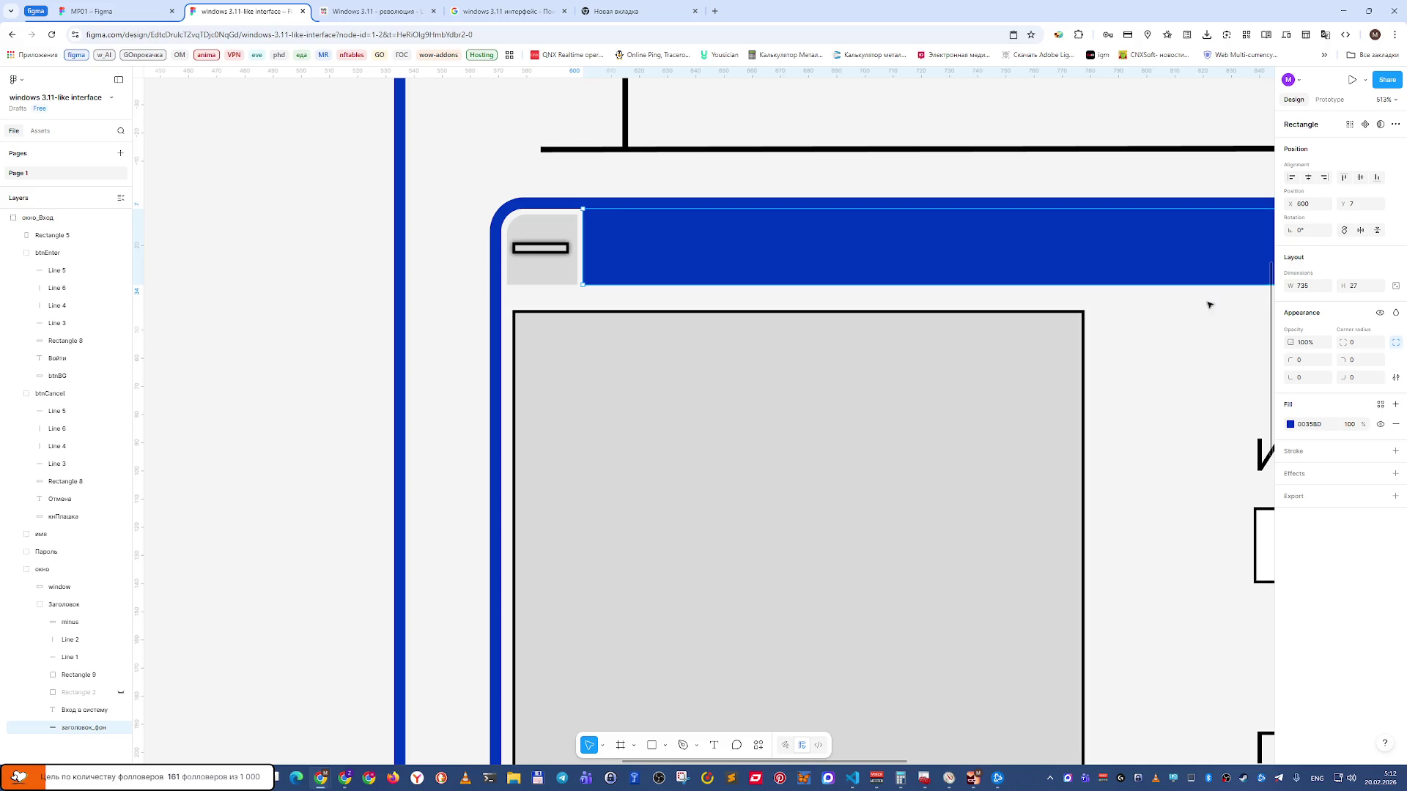
click(1353, 287)
key(Return)
key(Down)
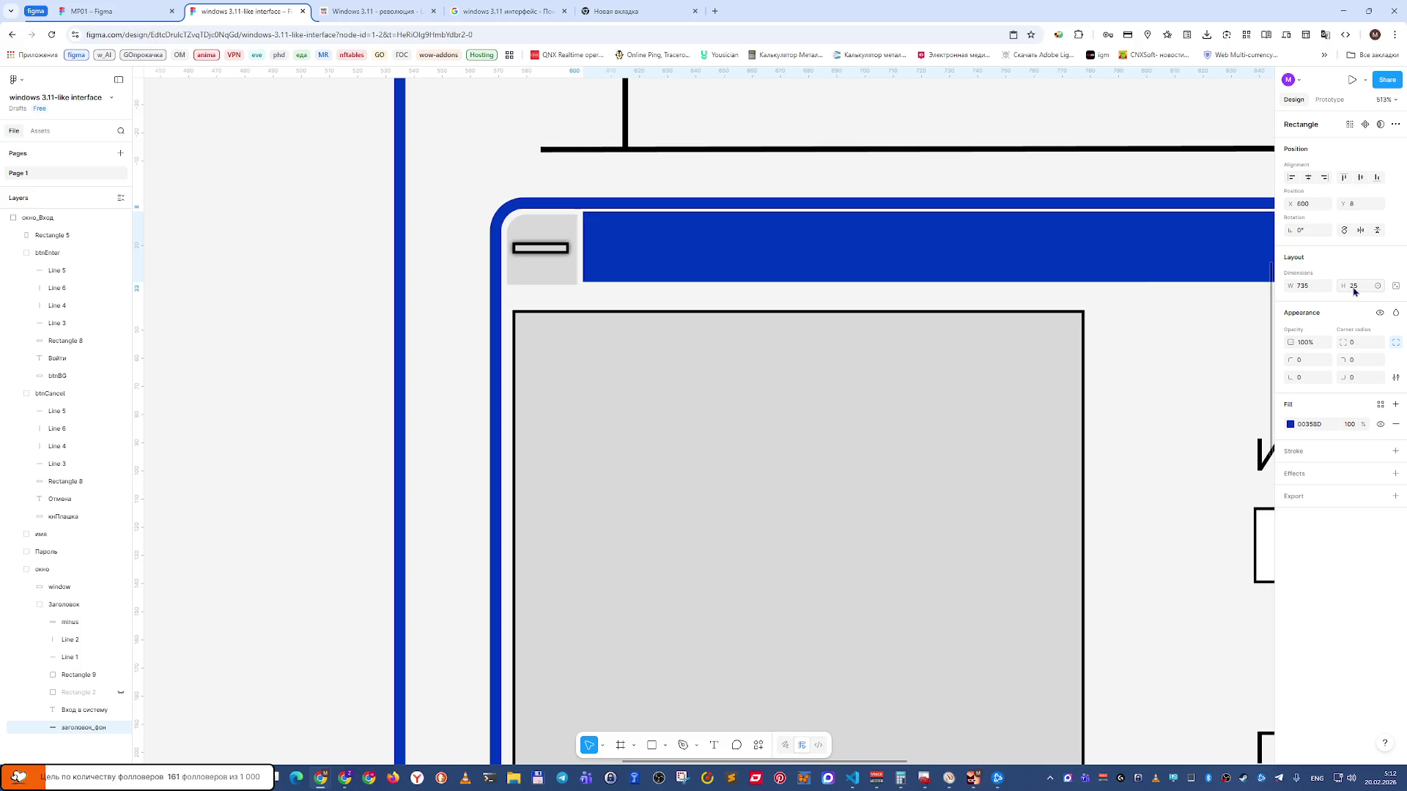
key(Down)
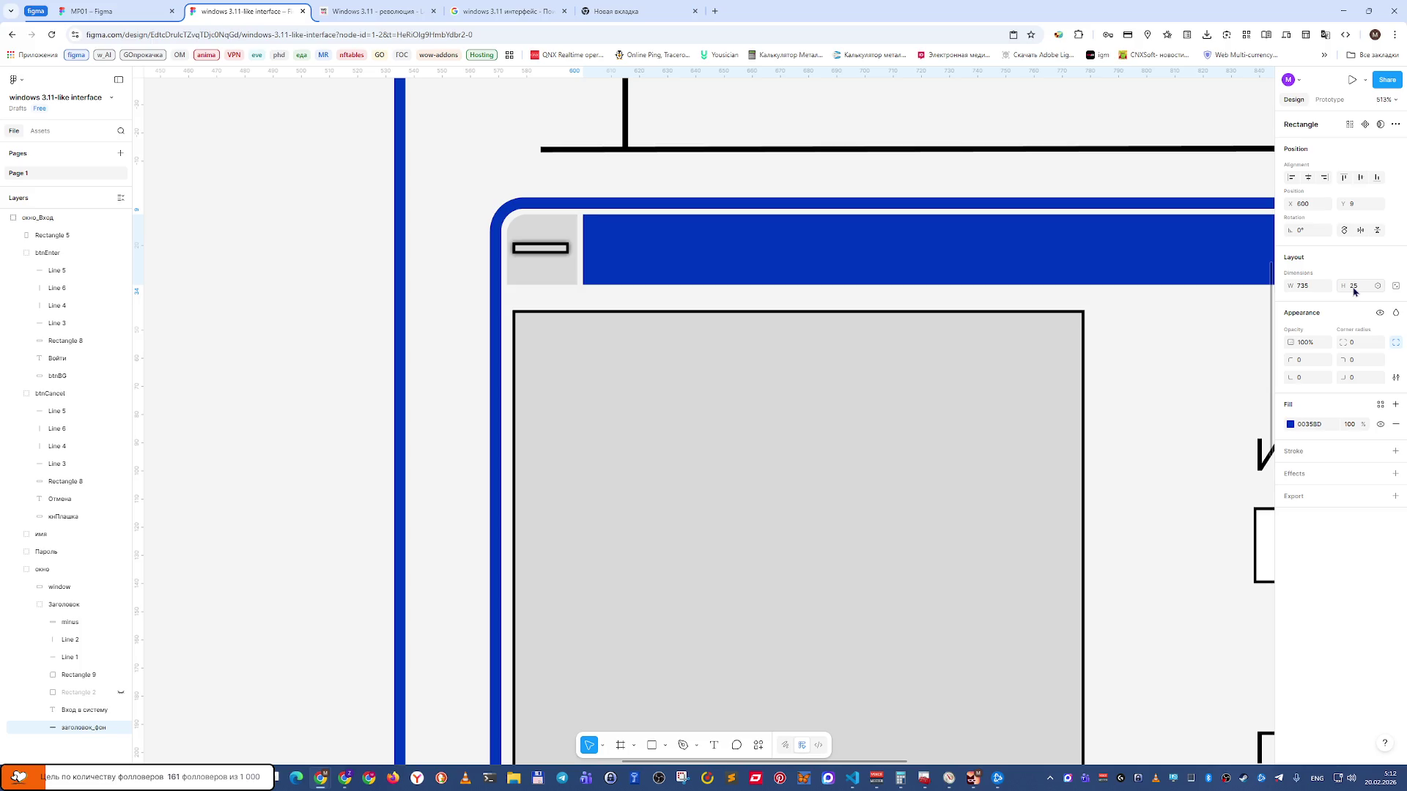
click(254, 303)
key(shift+0)
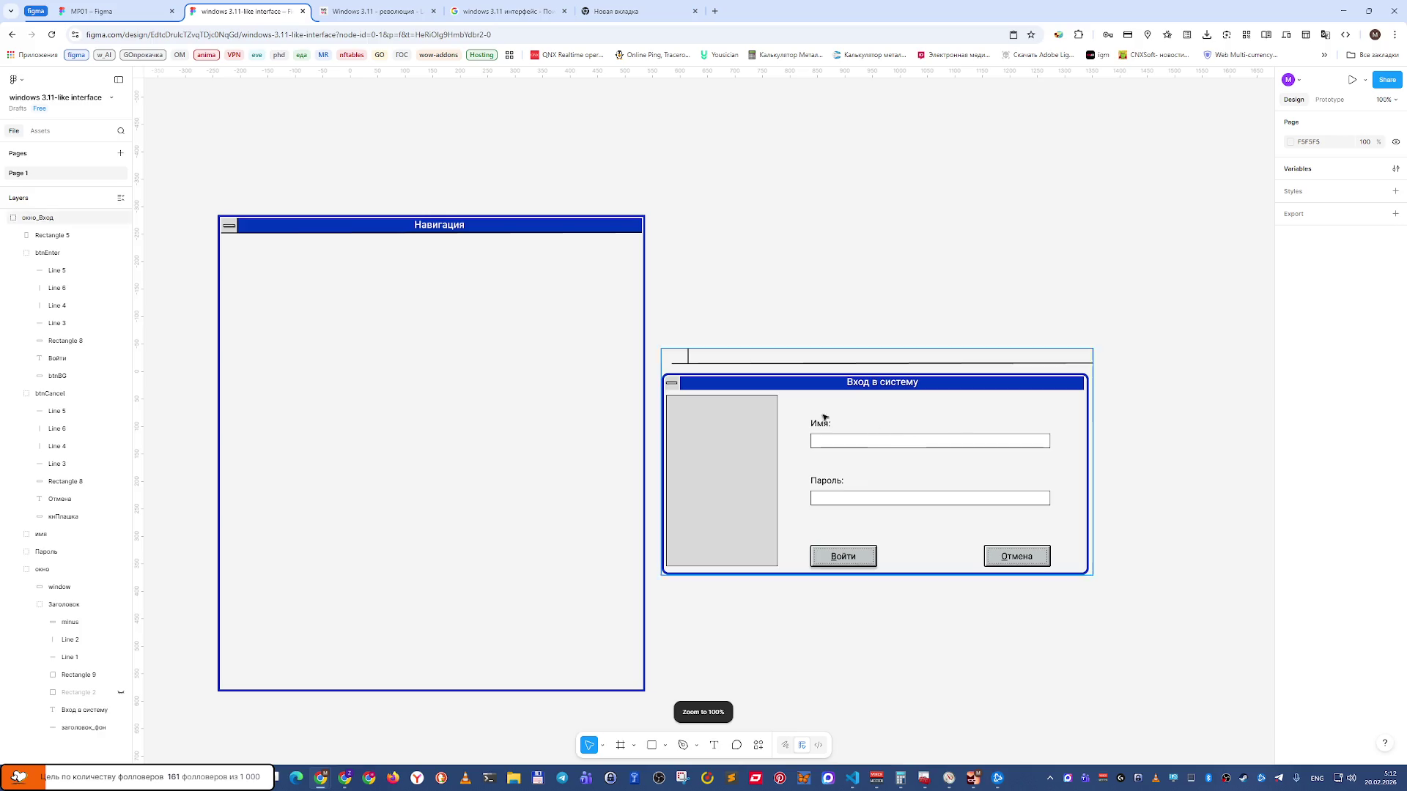
click(751, 386)
double_click(751, 387)
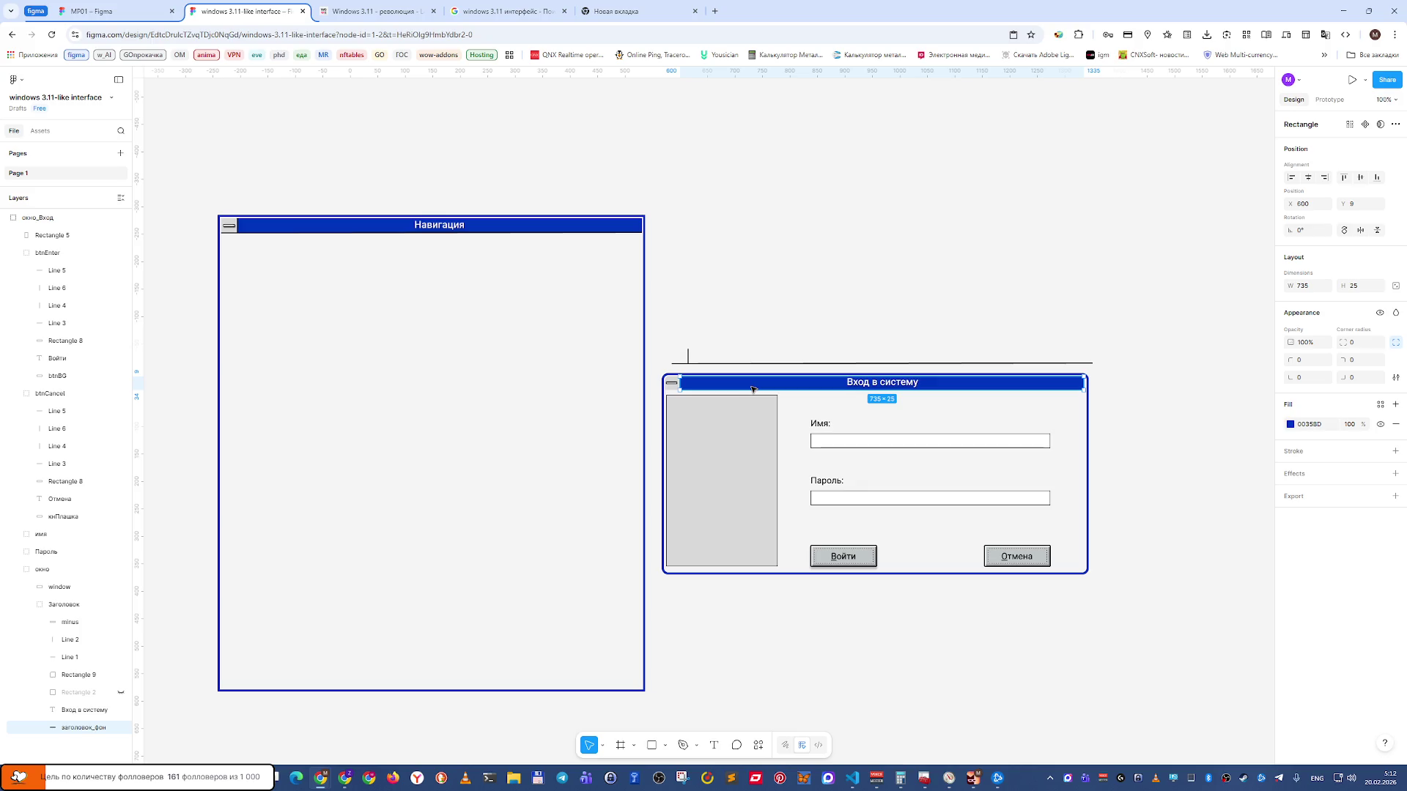
click(783, 317)
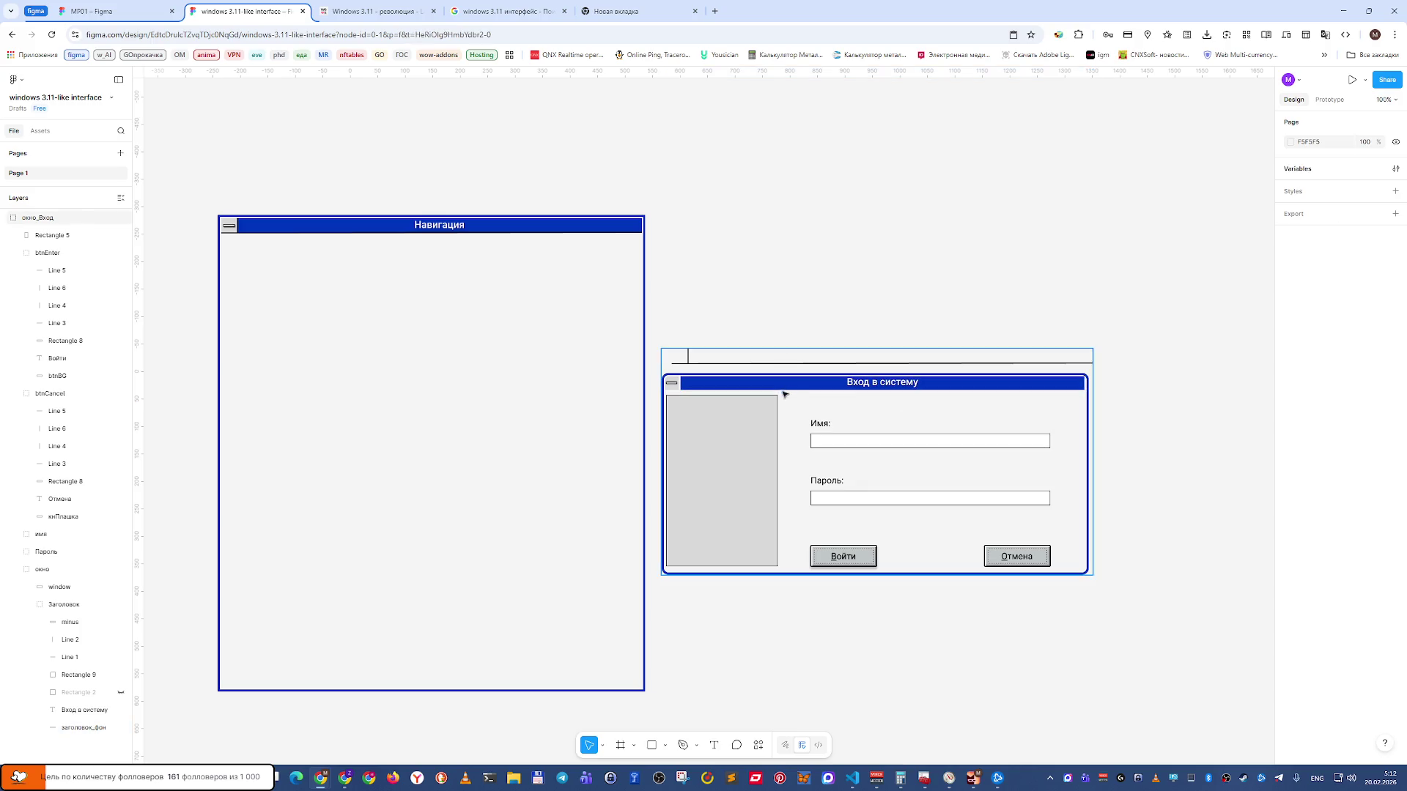
click(674, 391)
scroll(677, 396, up, 8)
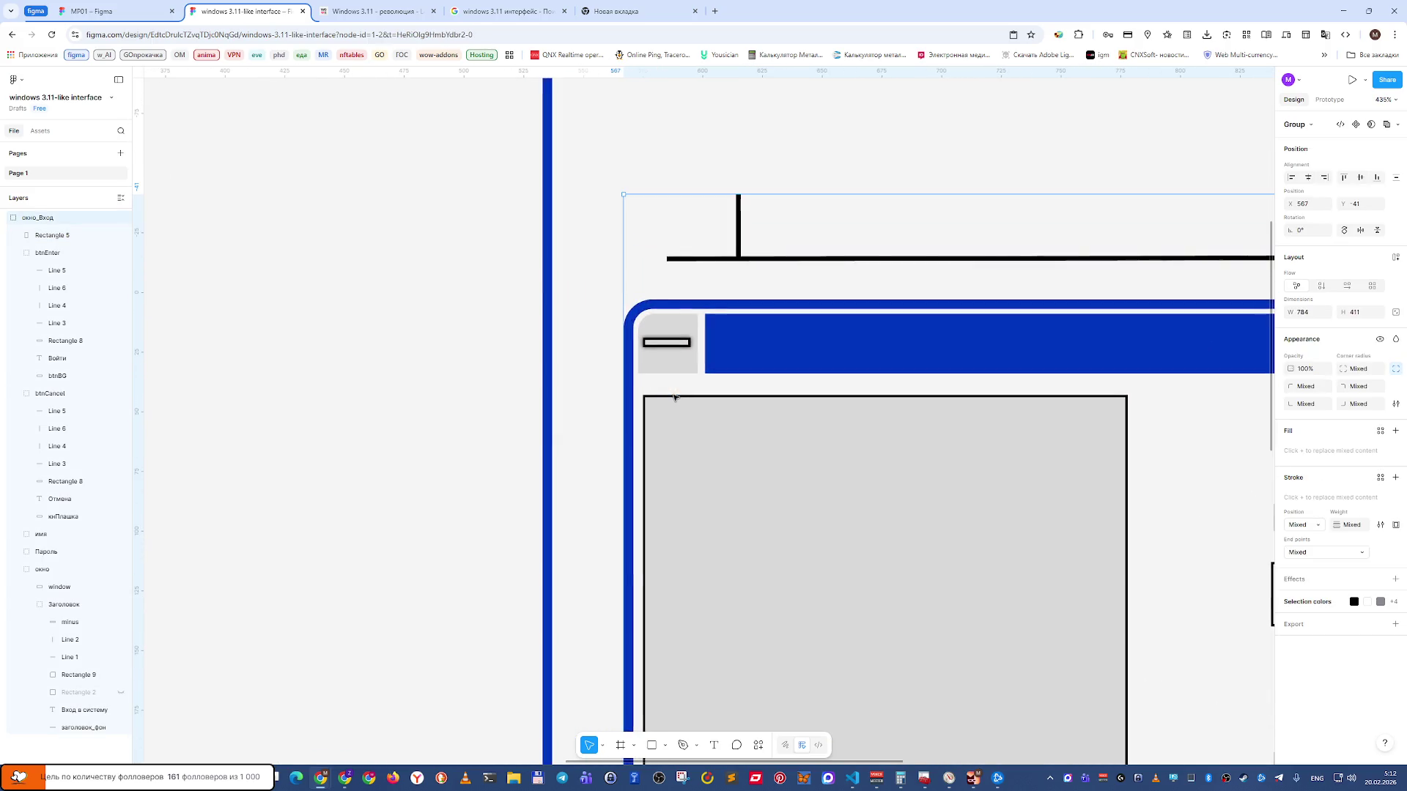
scroll(674, 396, down, 2)
scroll(674, 396, down, 2)
click(554, 400)
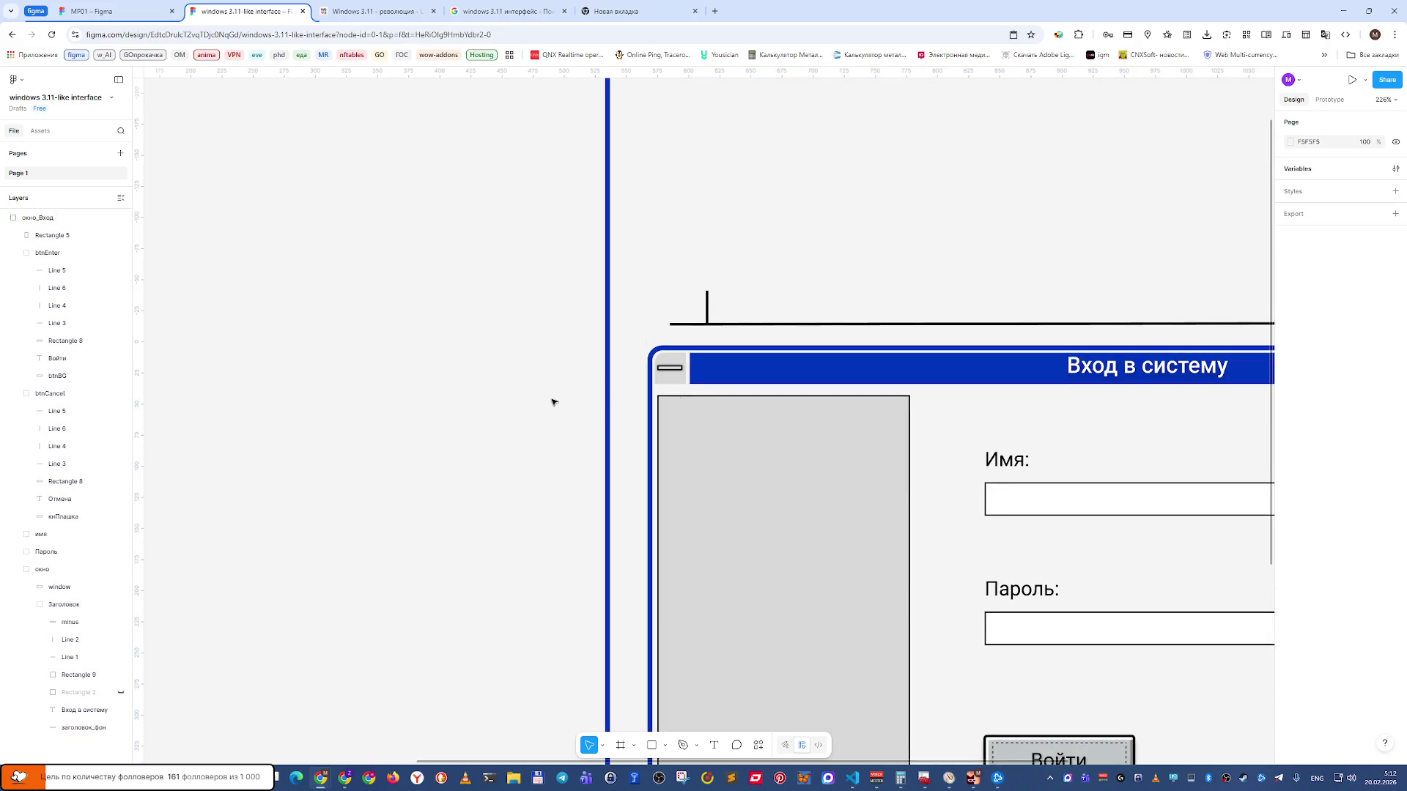
scroll(658, 459, down, 3)
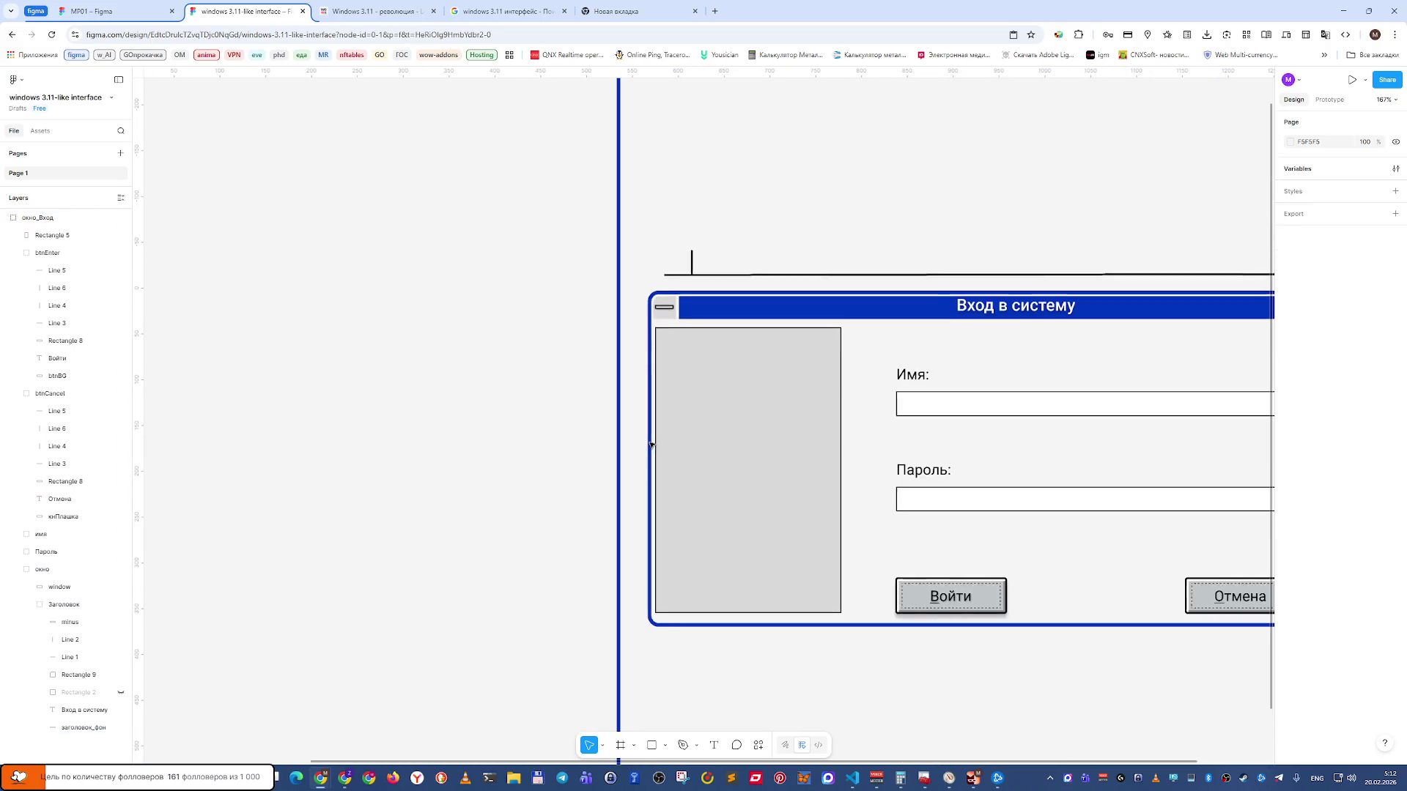
key(shift+0)
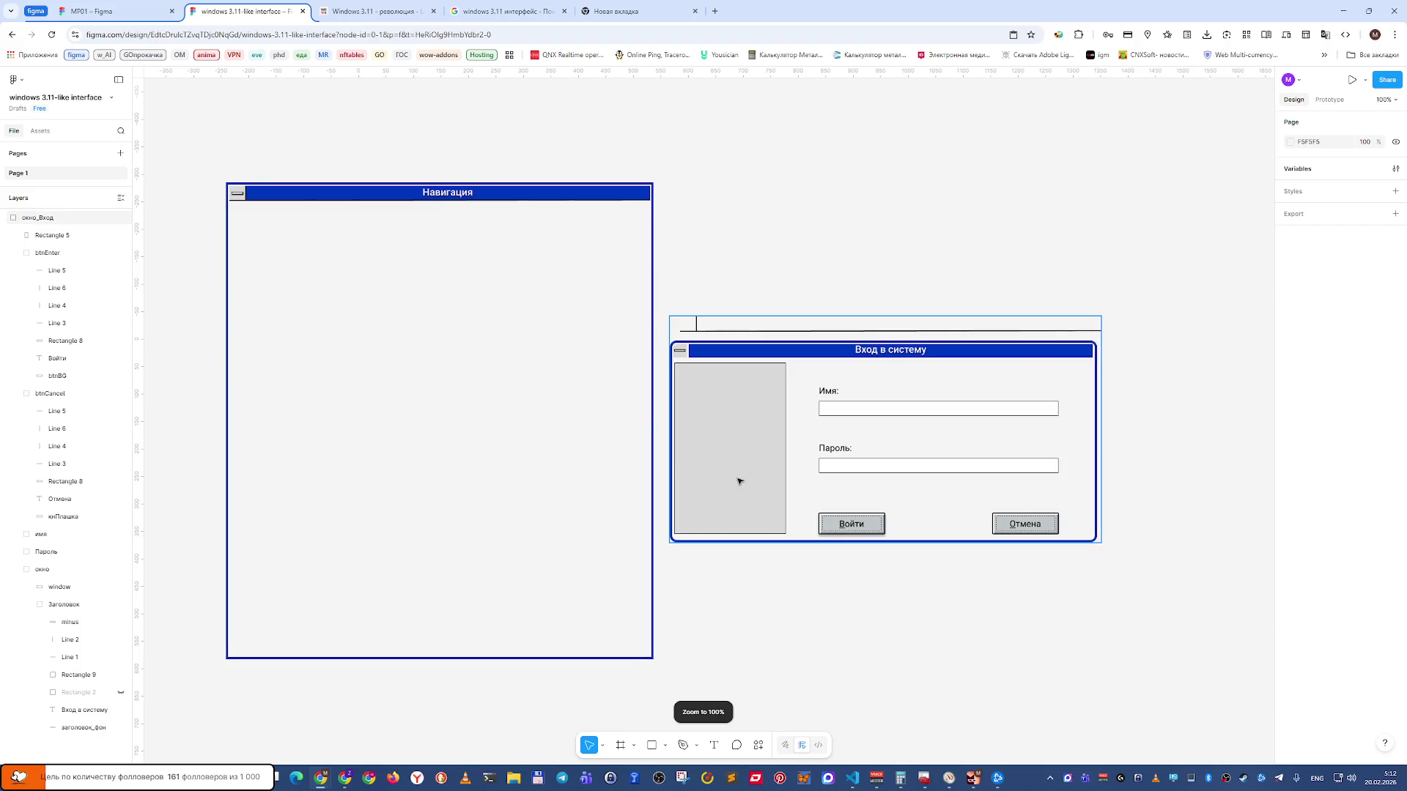
Toggle the окно frame's visibility repeatedly to check its contents, leaving it visible.
click(51, 570)
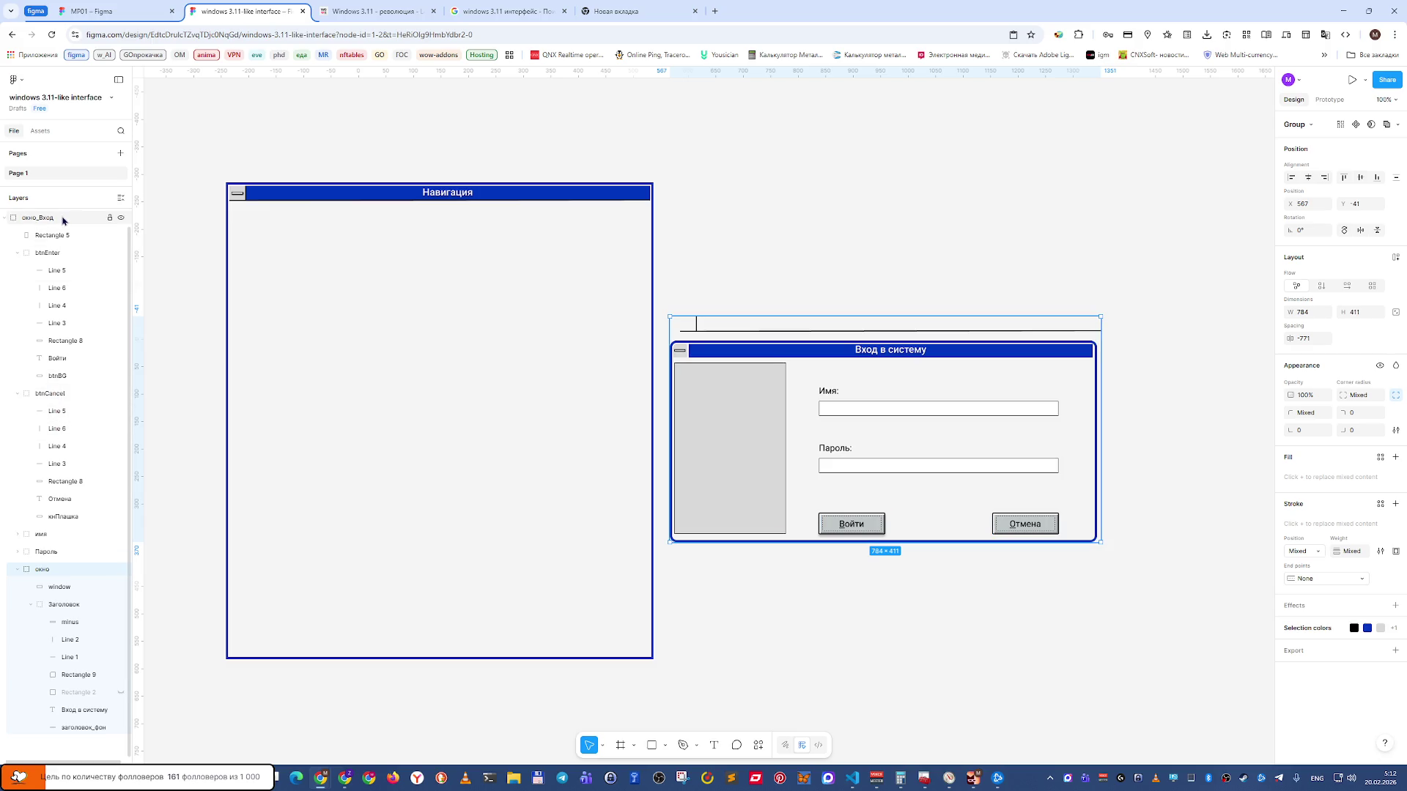
click(122, 569)
click(122, 571)
click(122, 570)
click(122, 571)
click(122, 570)
click(122, 570)
click(122, 570)
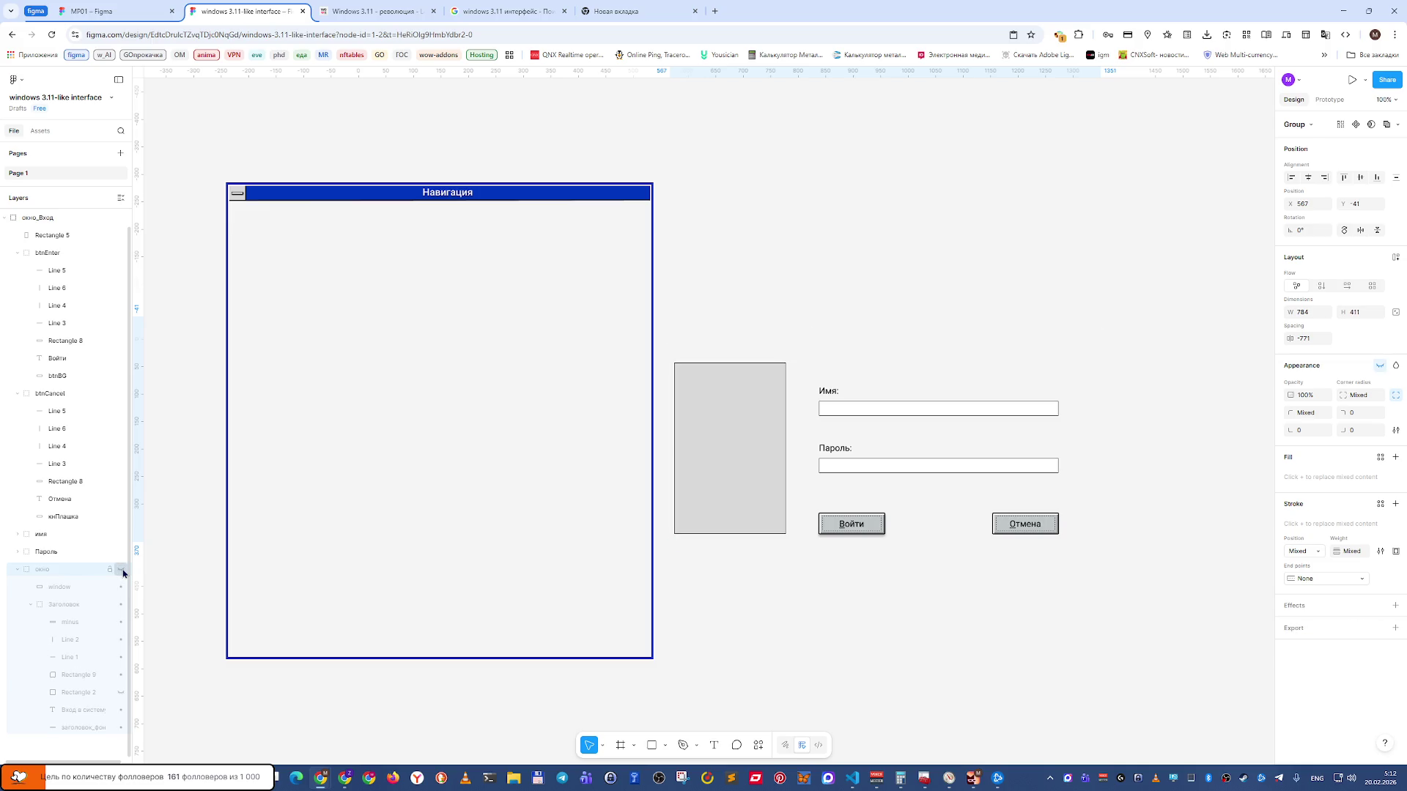
click(122, 570)
Collapse the btnCancel and btnEnter groups in Layers and select the window's background rectangle.
click(71, 552)
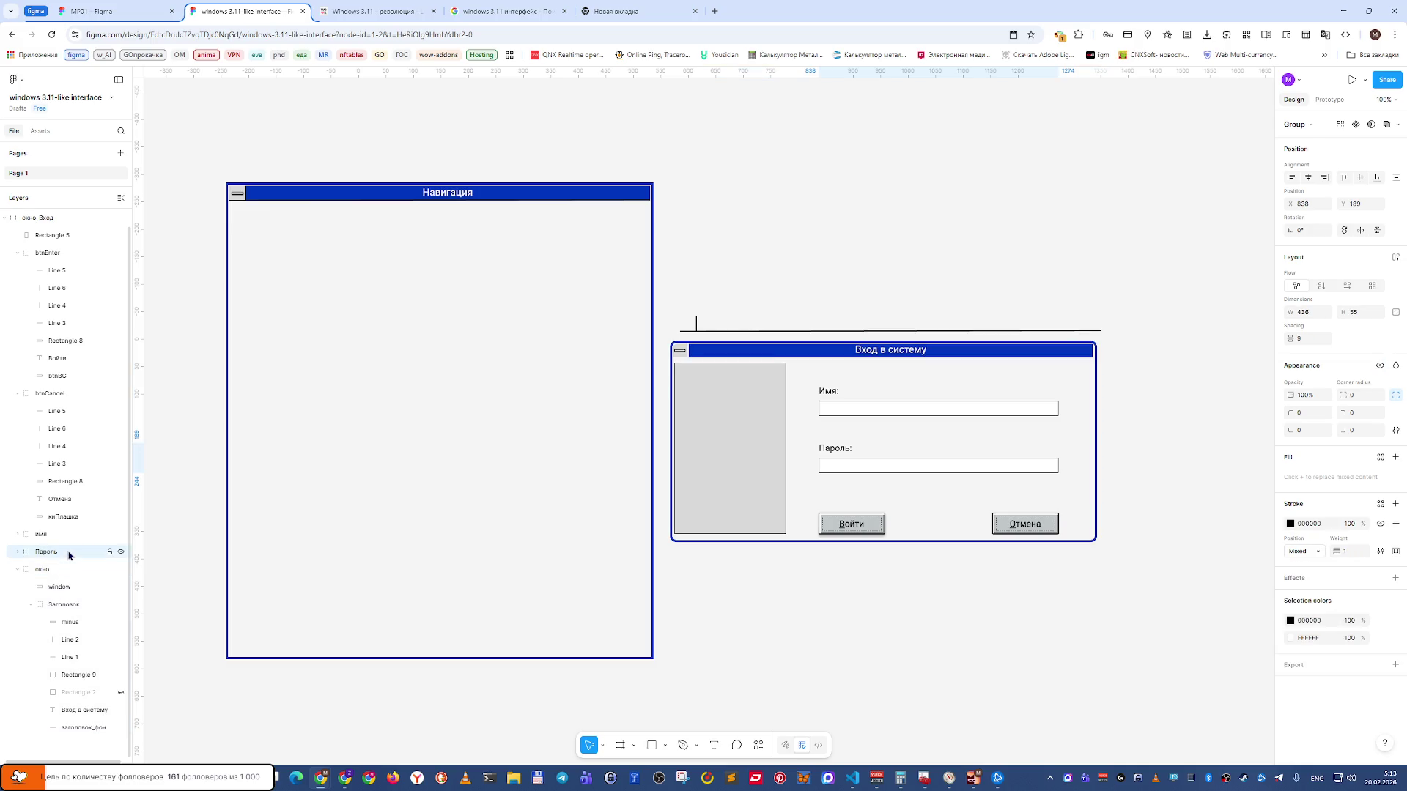
click(71, 534)
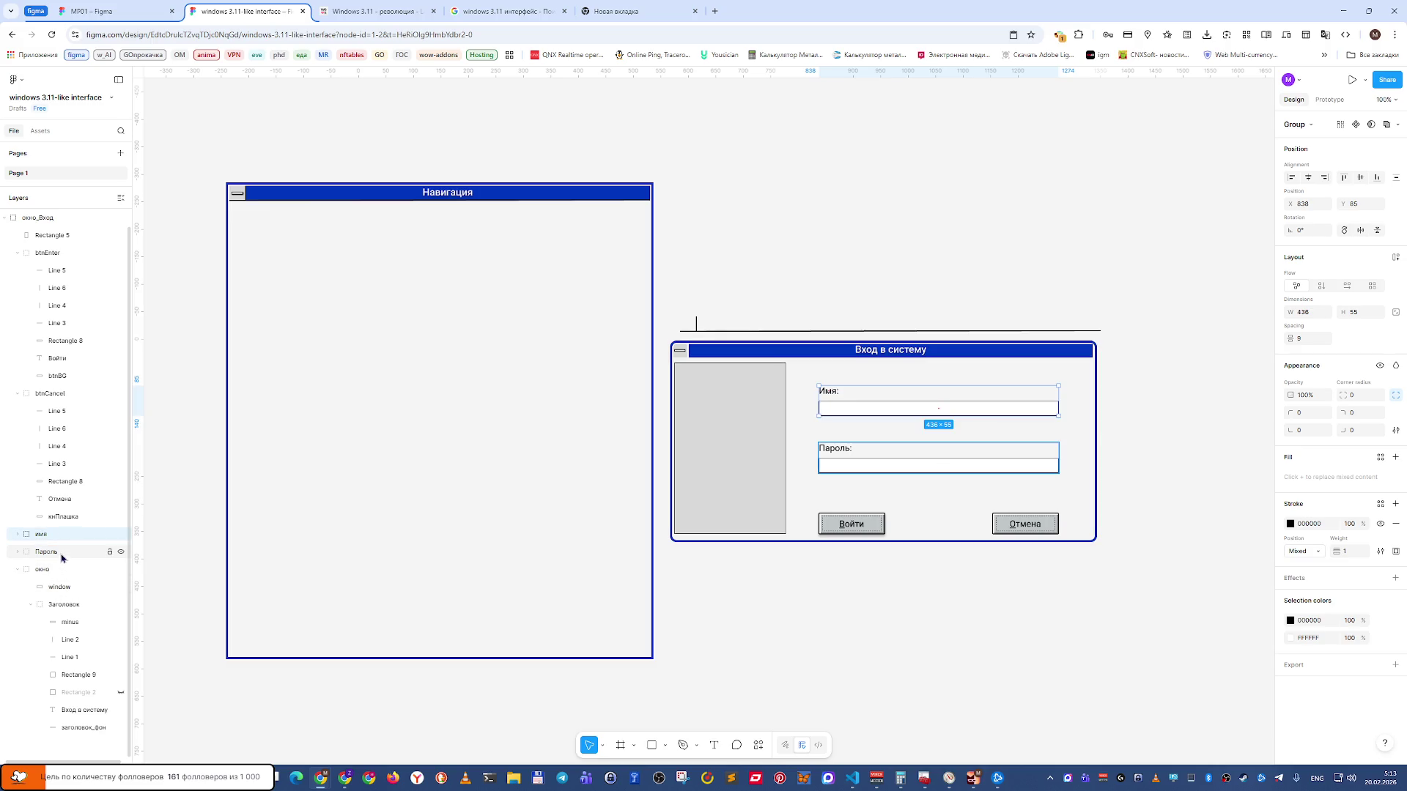
click(18, 394)
click(17, 253)
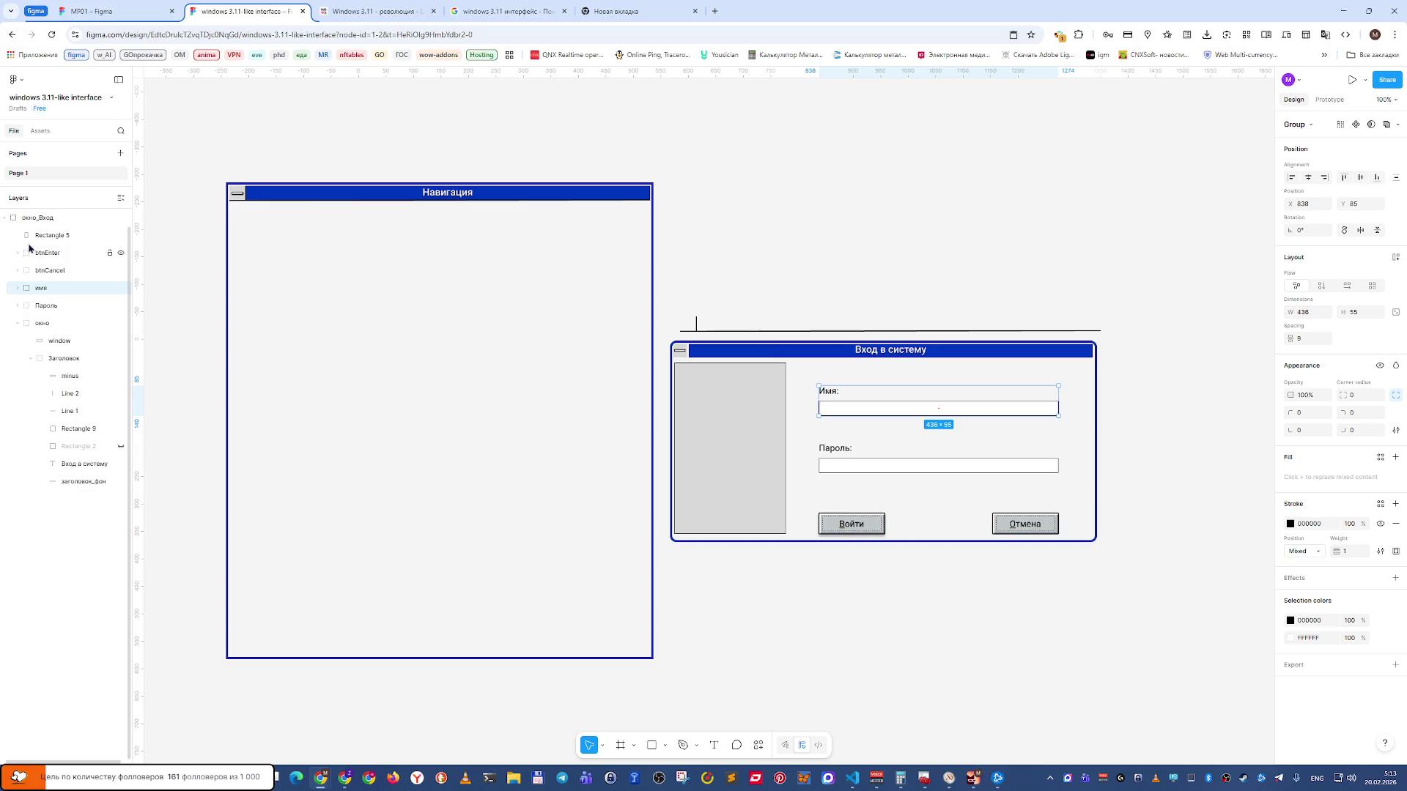
click(48, 256)
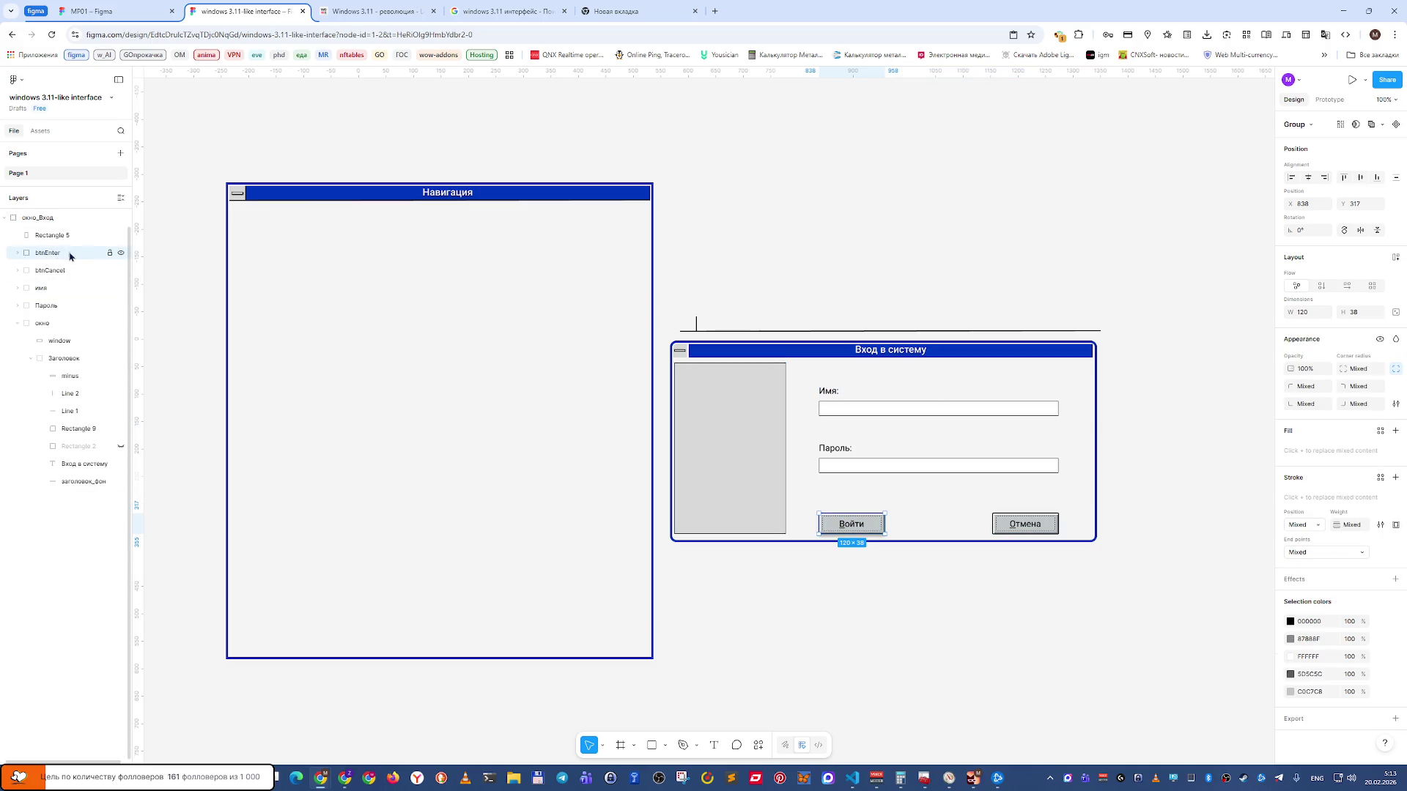
shift+click(53, 306)
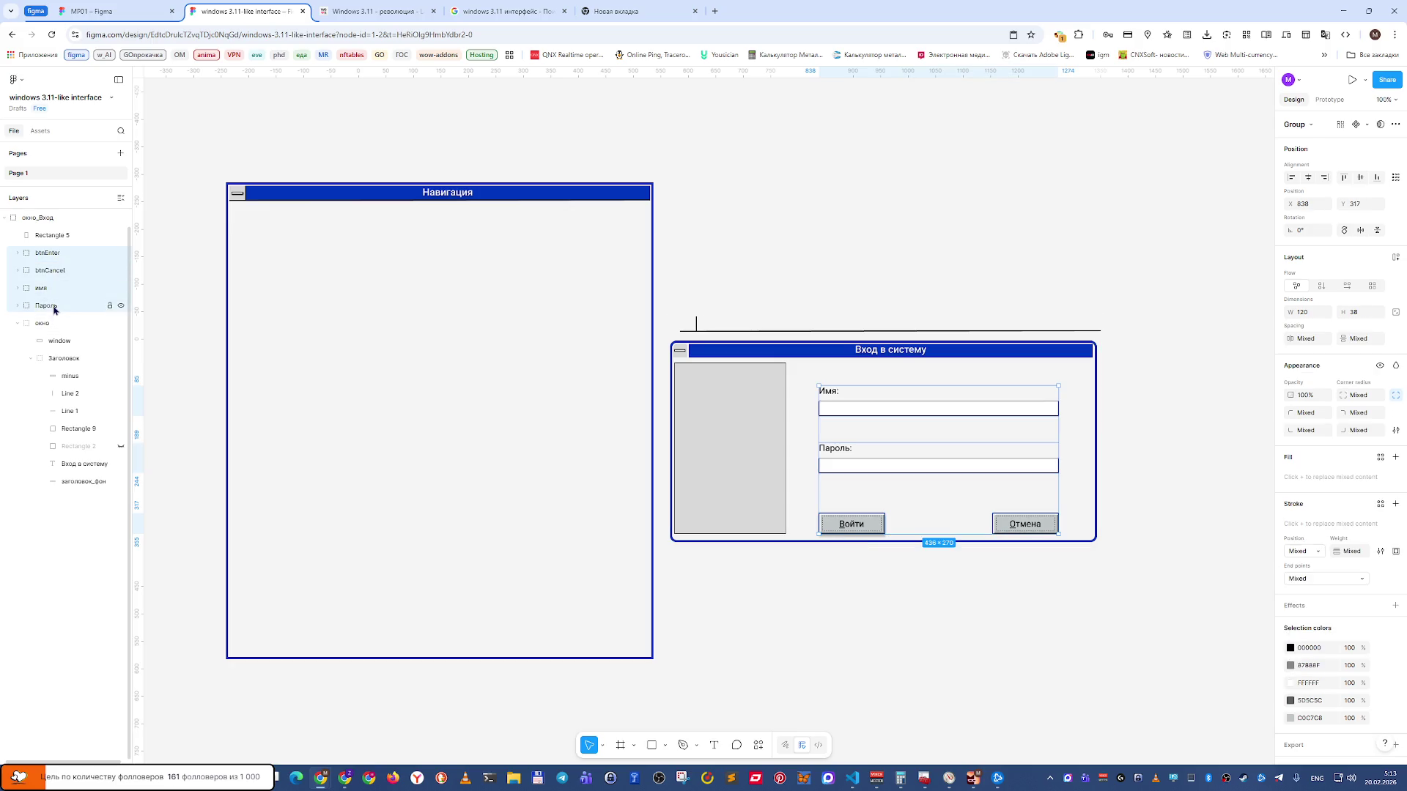
click(122, 256)
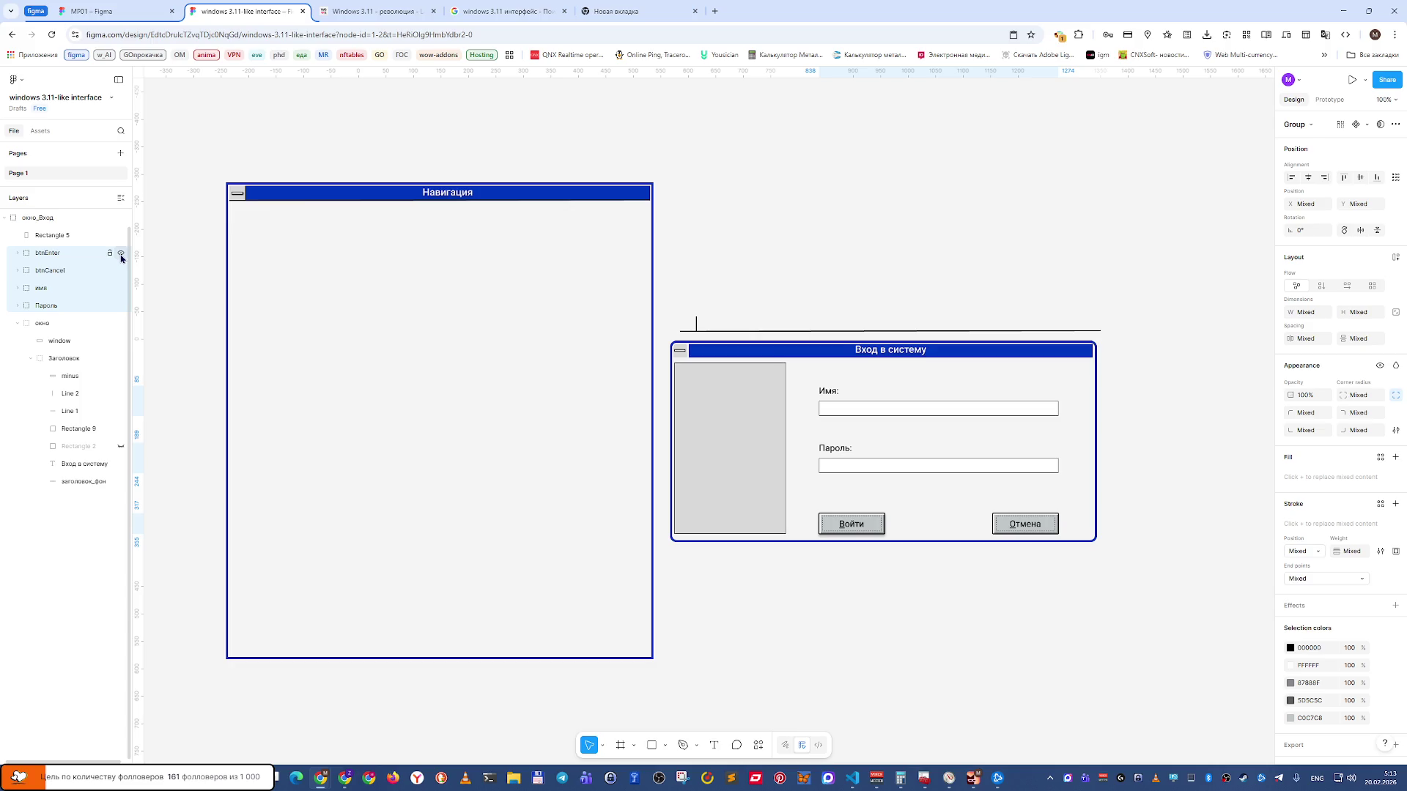
click(82, 244)
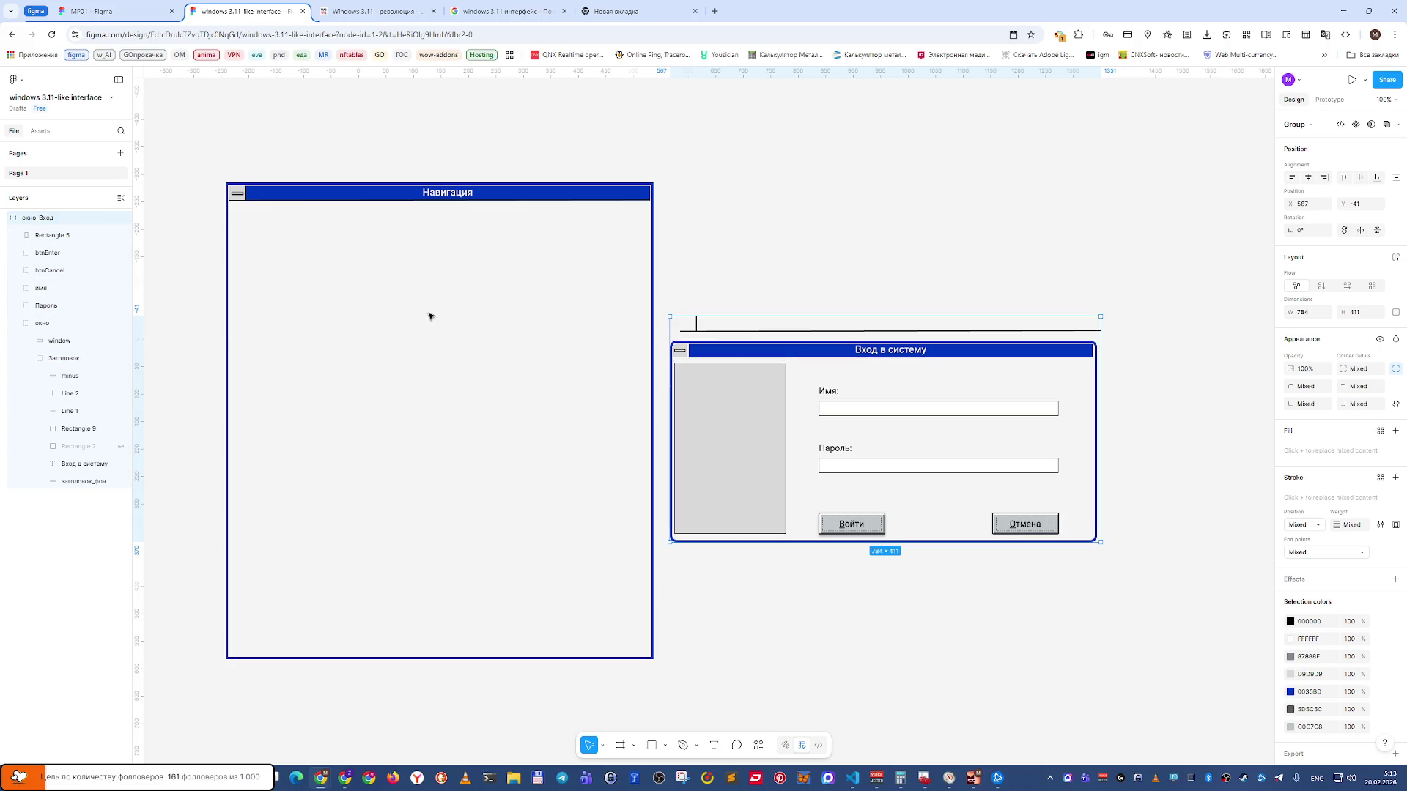
scroll(66, 370, up, 1)
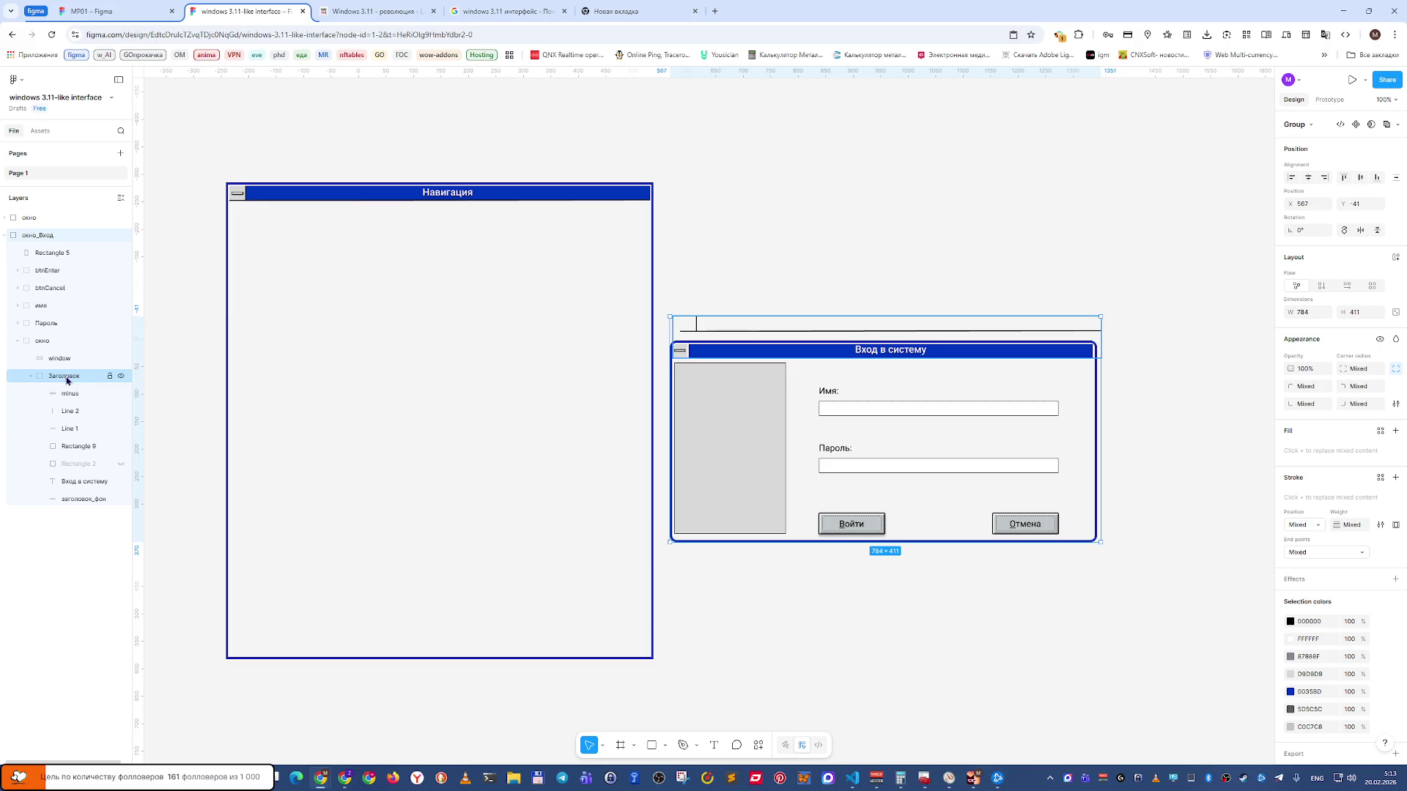
Rename the Навигация window's layer to windowNavigation.
double_click(29, 218)
text(Na)
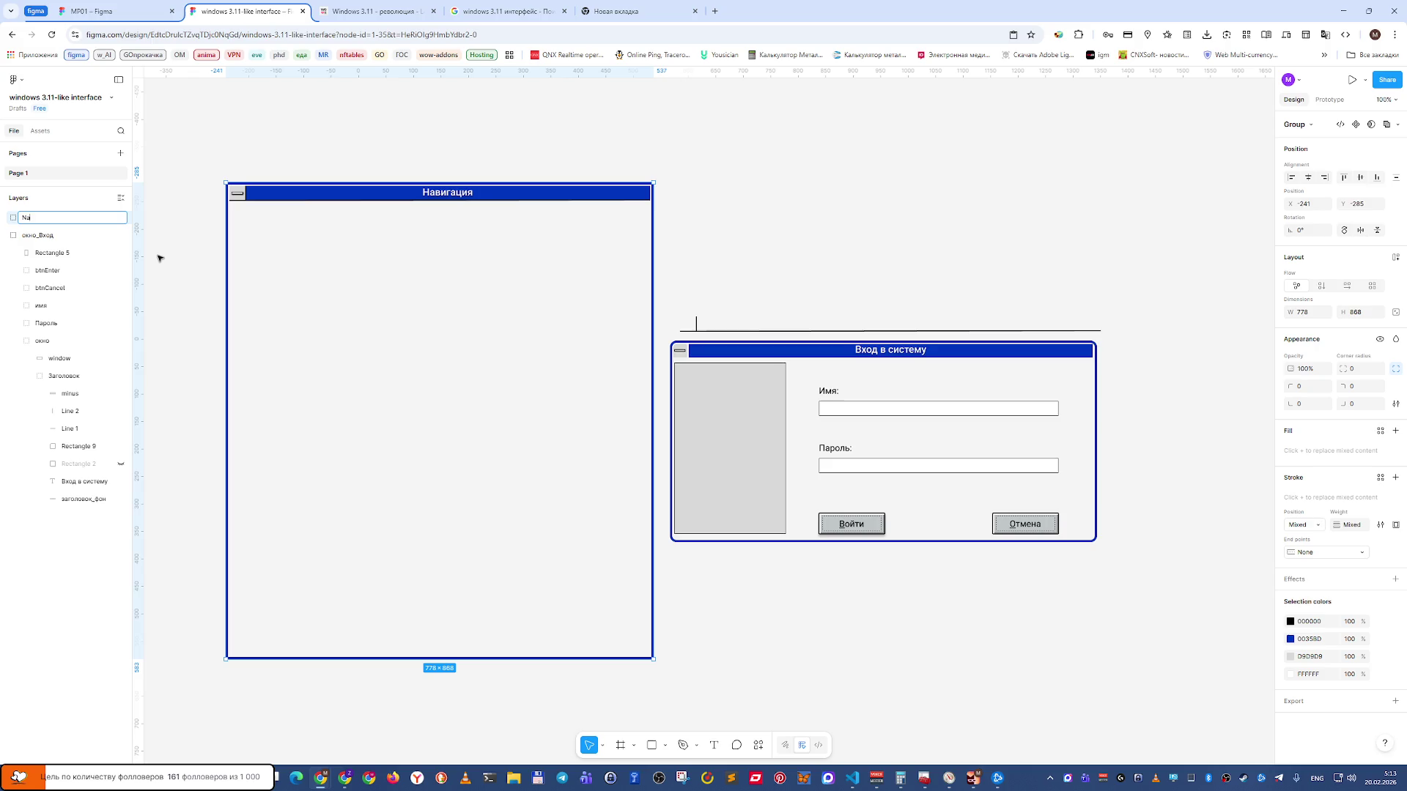
text(gat)
text(win)
text(dow)
key(Return)
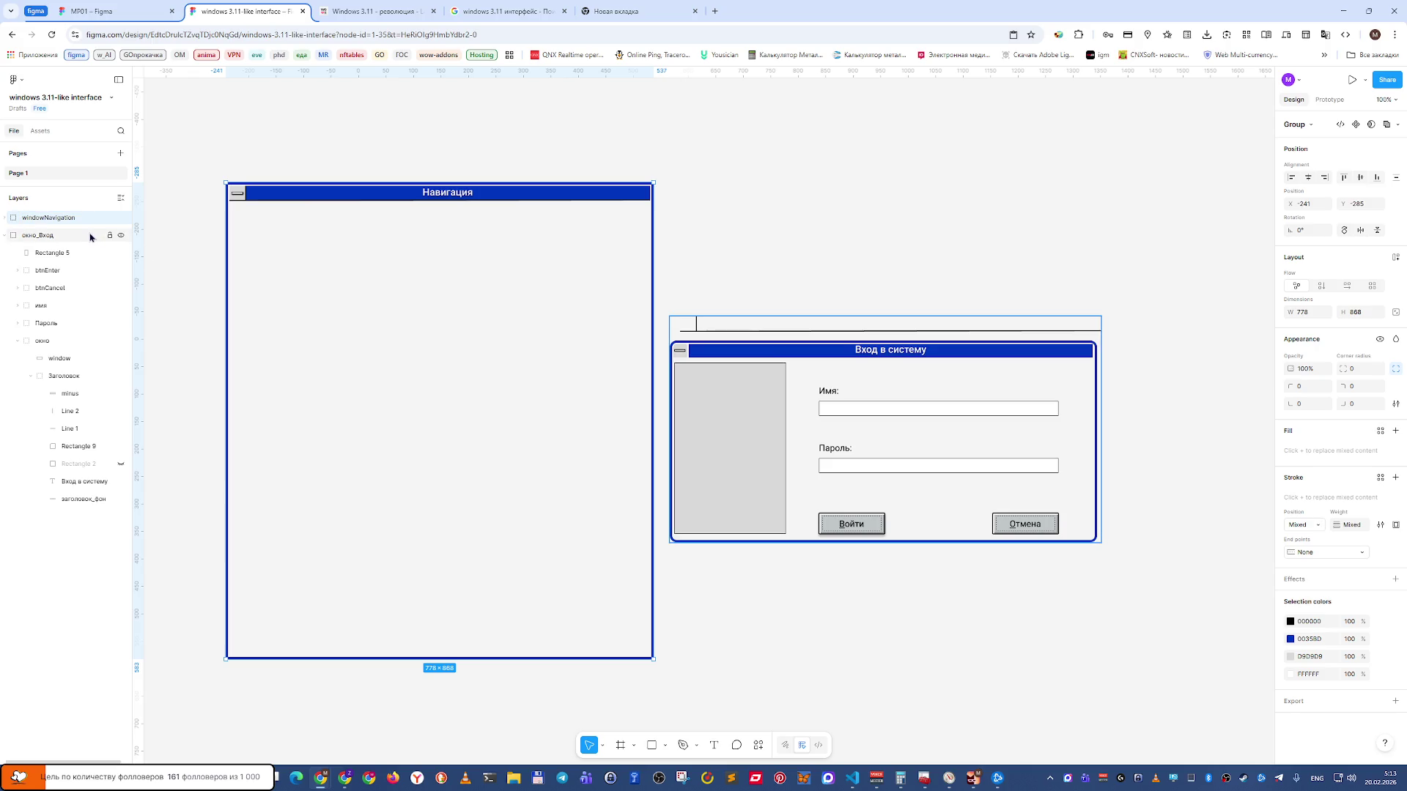
Rename the окно_Вход layer to windowLogin.
click(41, 236)
double_click(42, 235)
text(windowLogin)
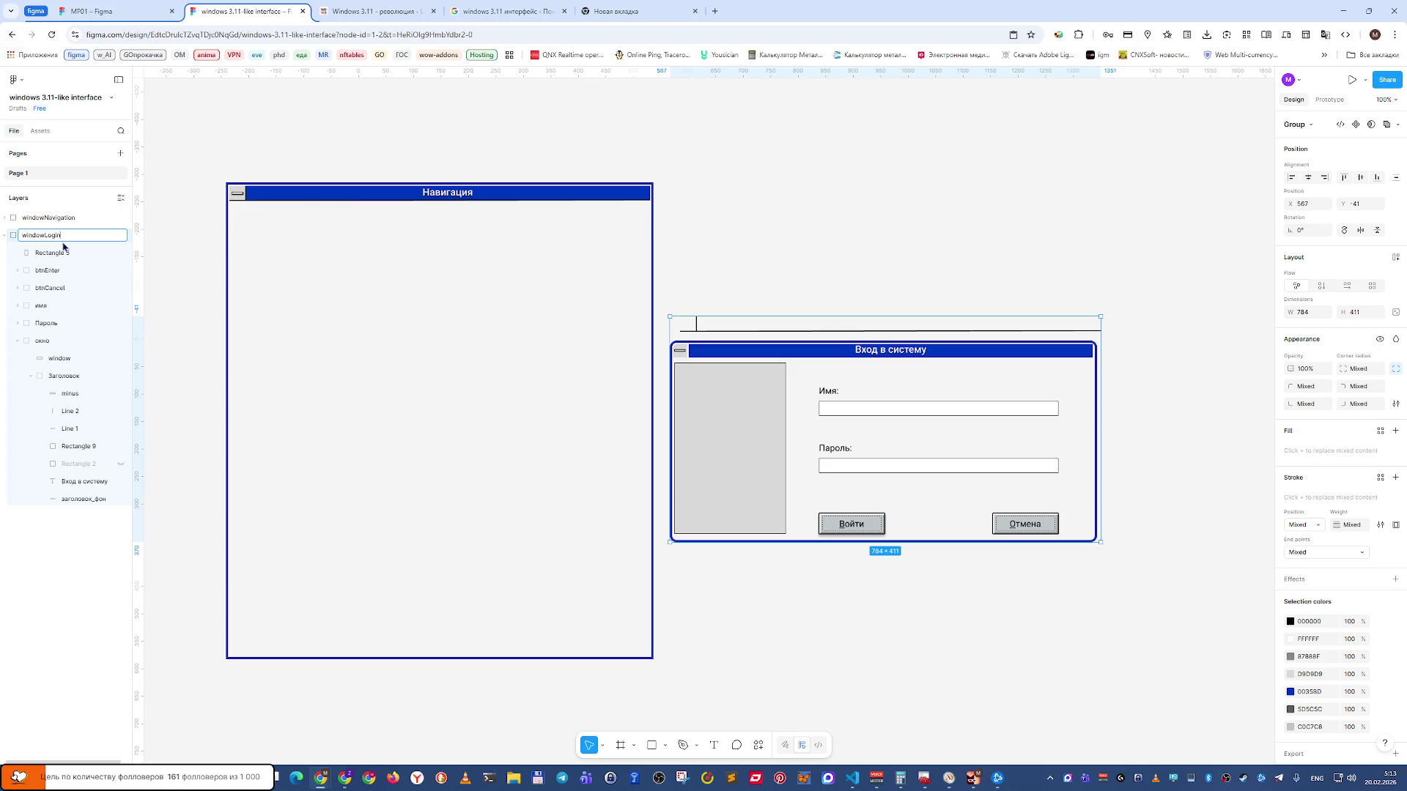
key(Return)
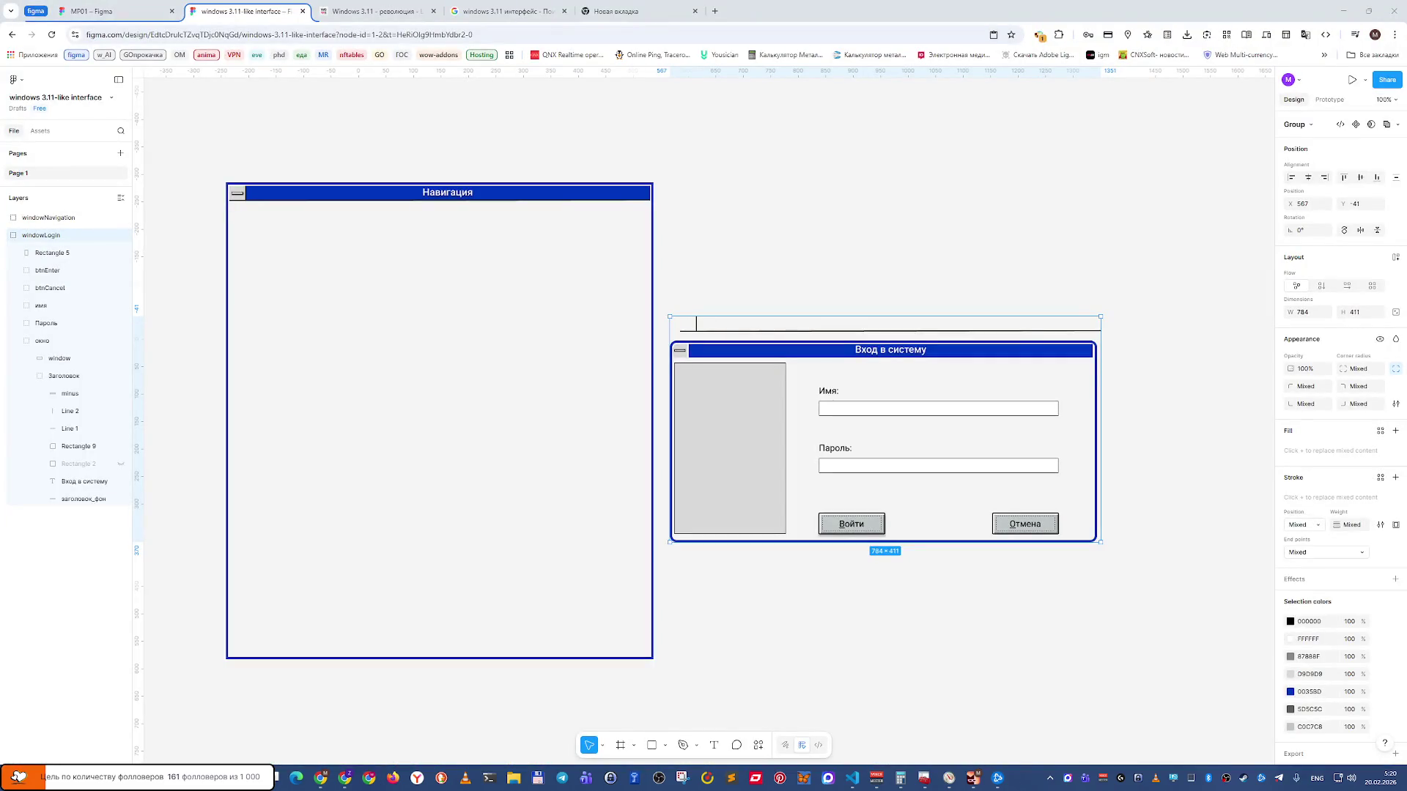
Clear the selection on the finished login window and scroll the canvas up.
click(905, 661)
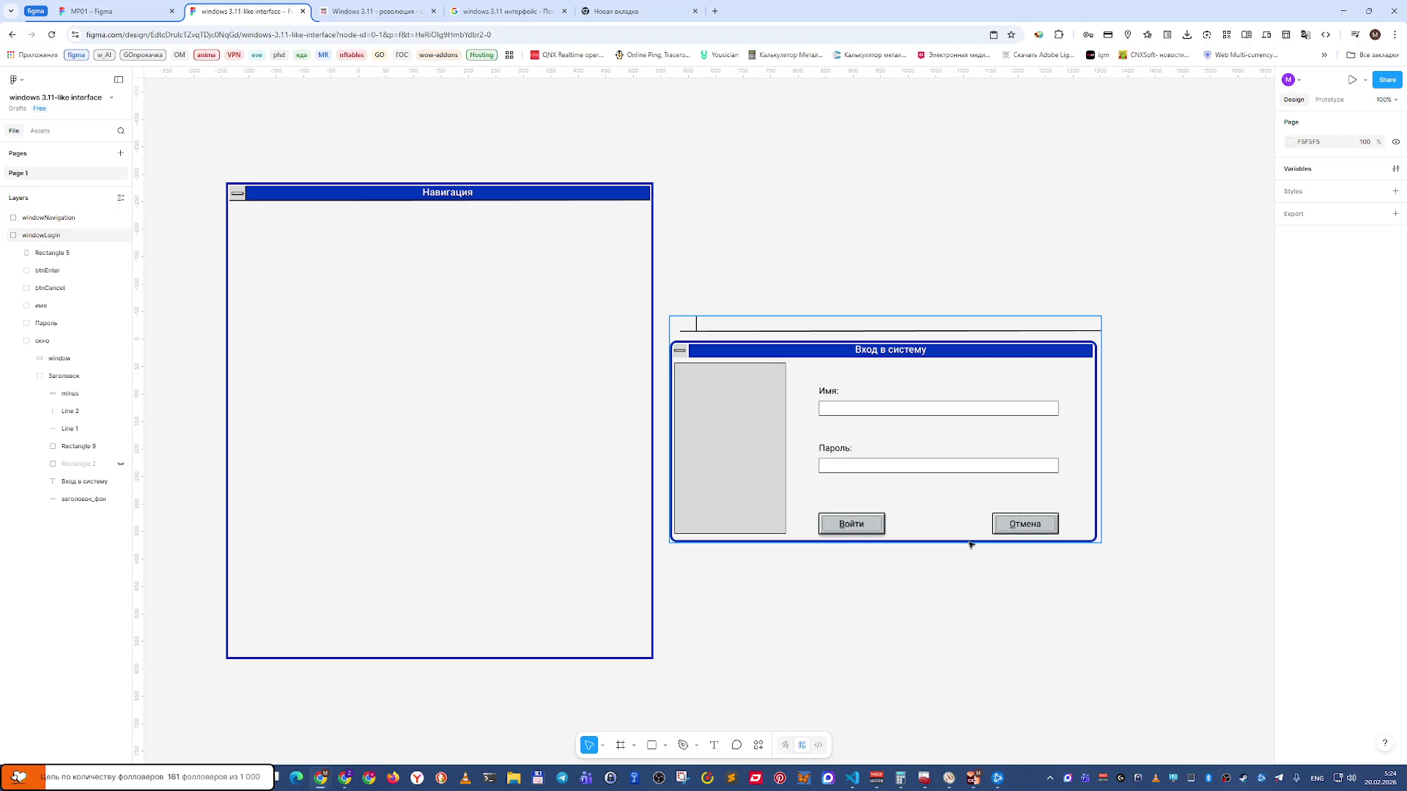
scroll(967, 440, up, 5)
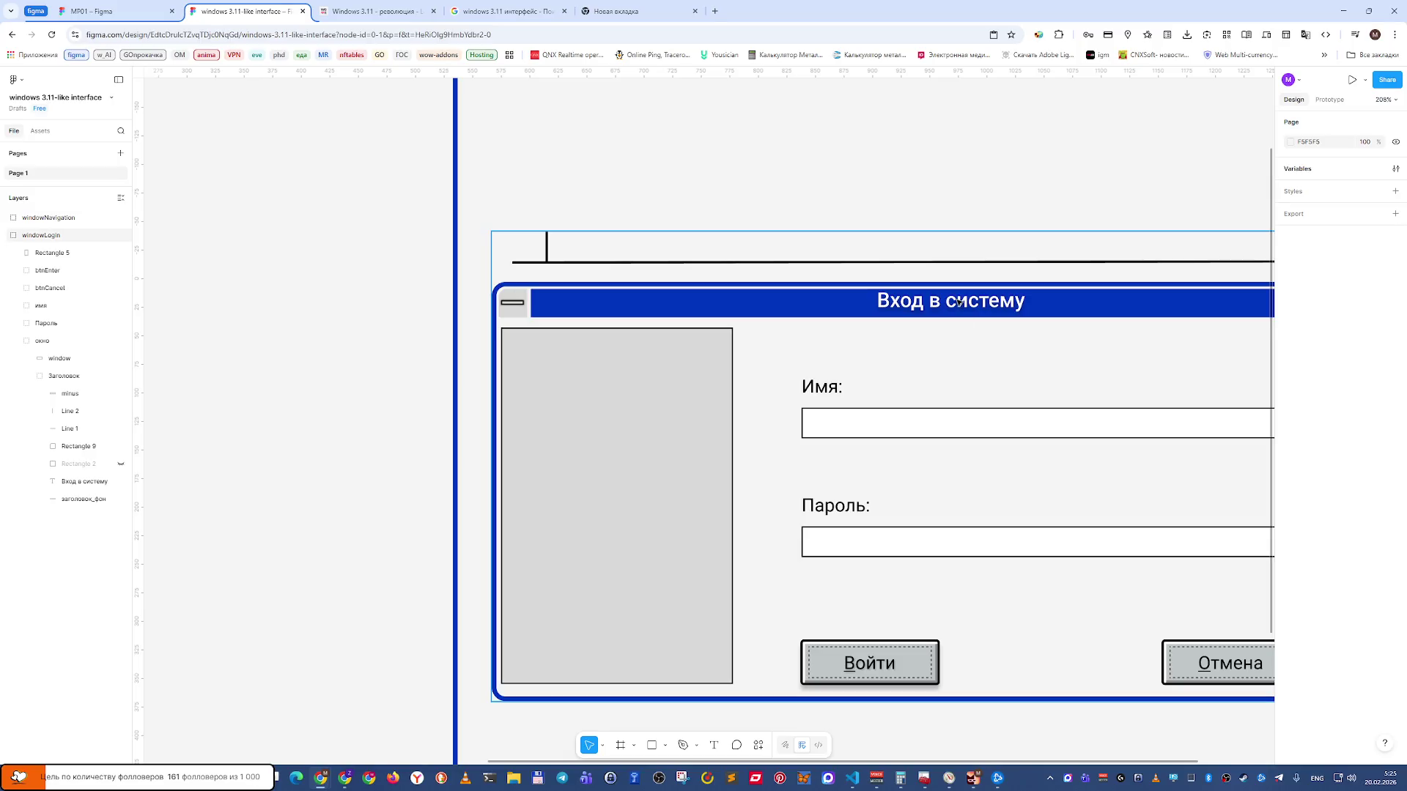
Change the Вход в систему title's font weight to Regular and nudge it slightly right and down.
click(959, 307)
click(961, 306)
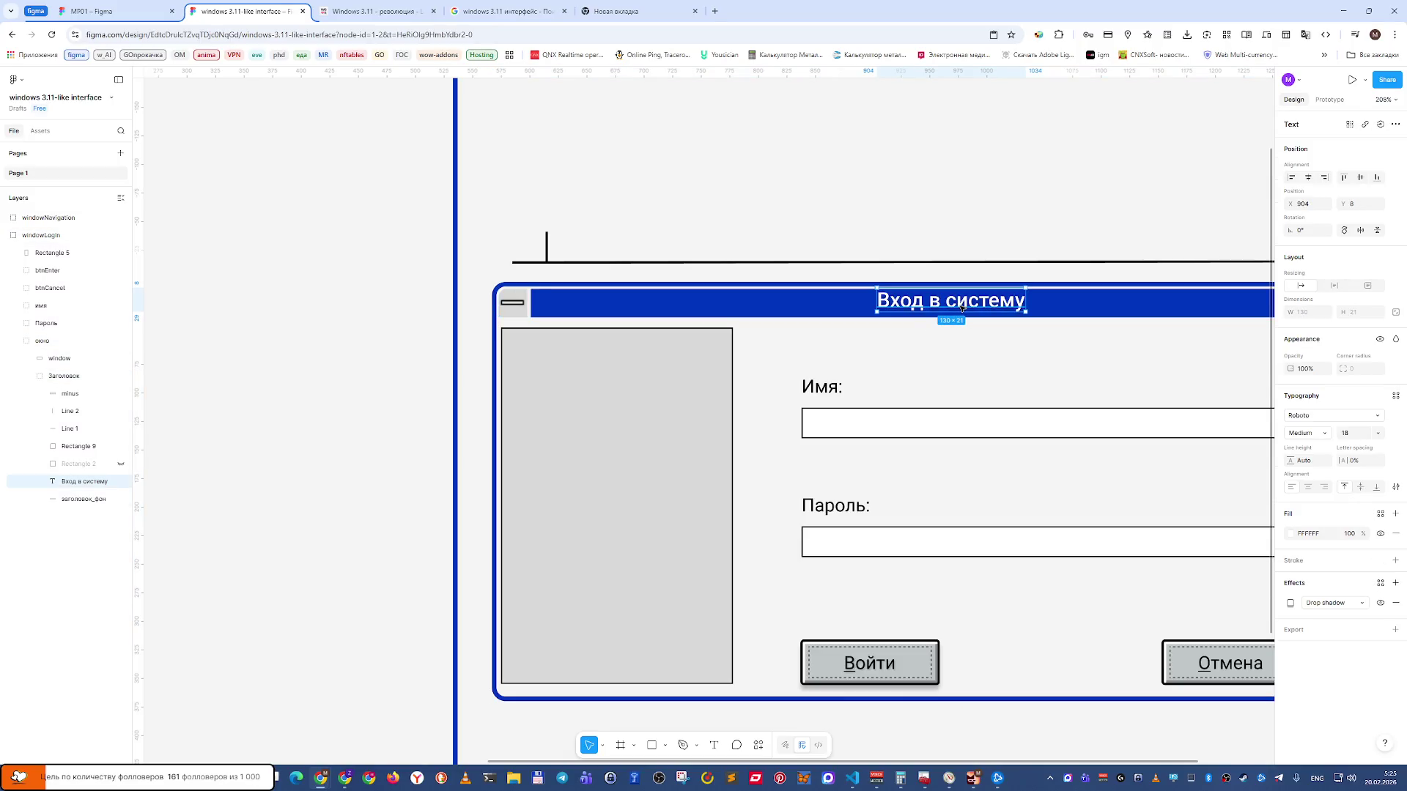
click(1319, 437)
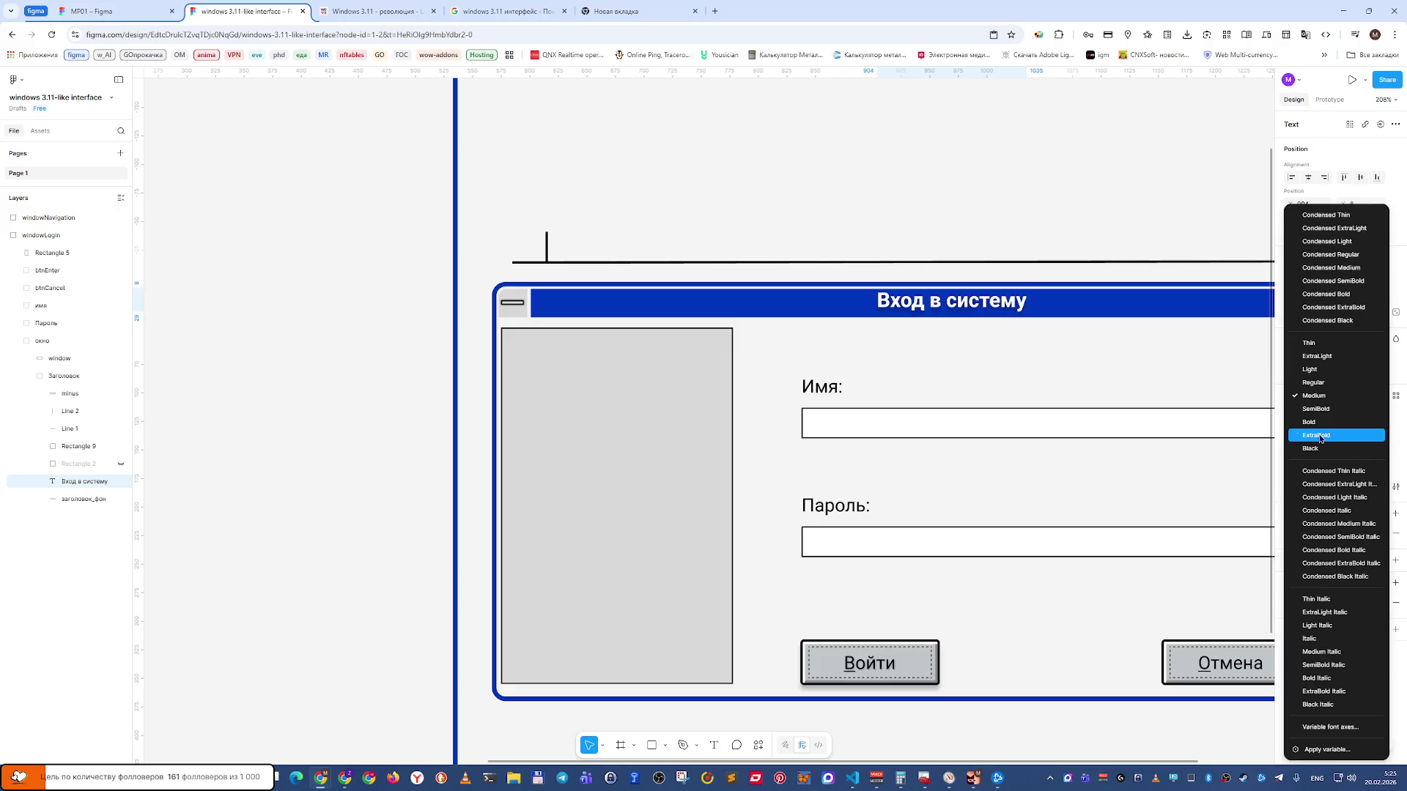
click(1327, 381)
mouse_move(1102, 361)
mouse_down()
mouse_move(773, 282)
mouse_move(814, 352)
mouse_up()
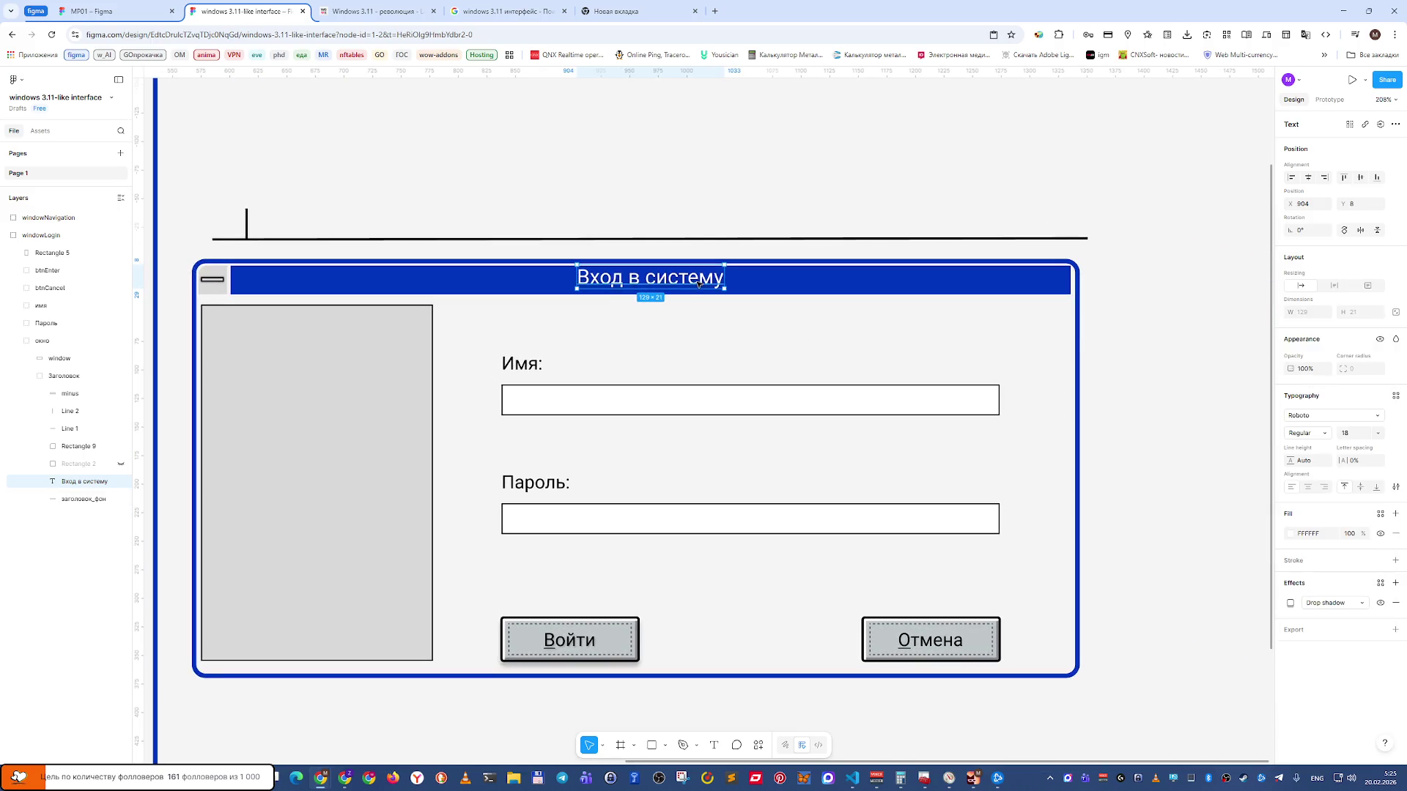
drag(697, 282, 699, 288)
click(791, 201)
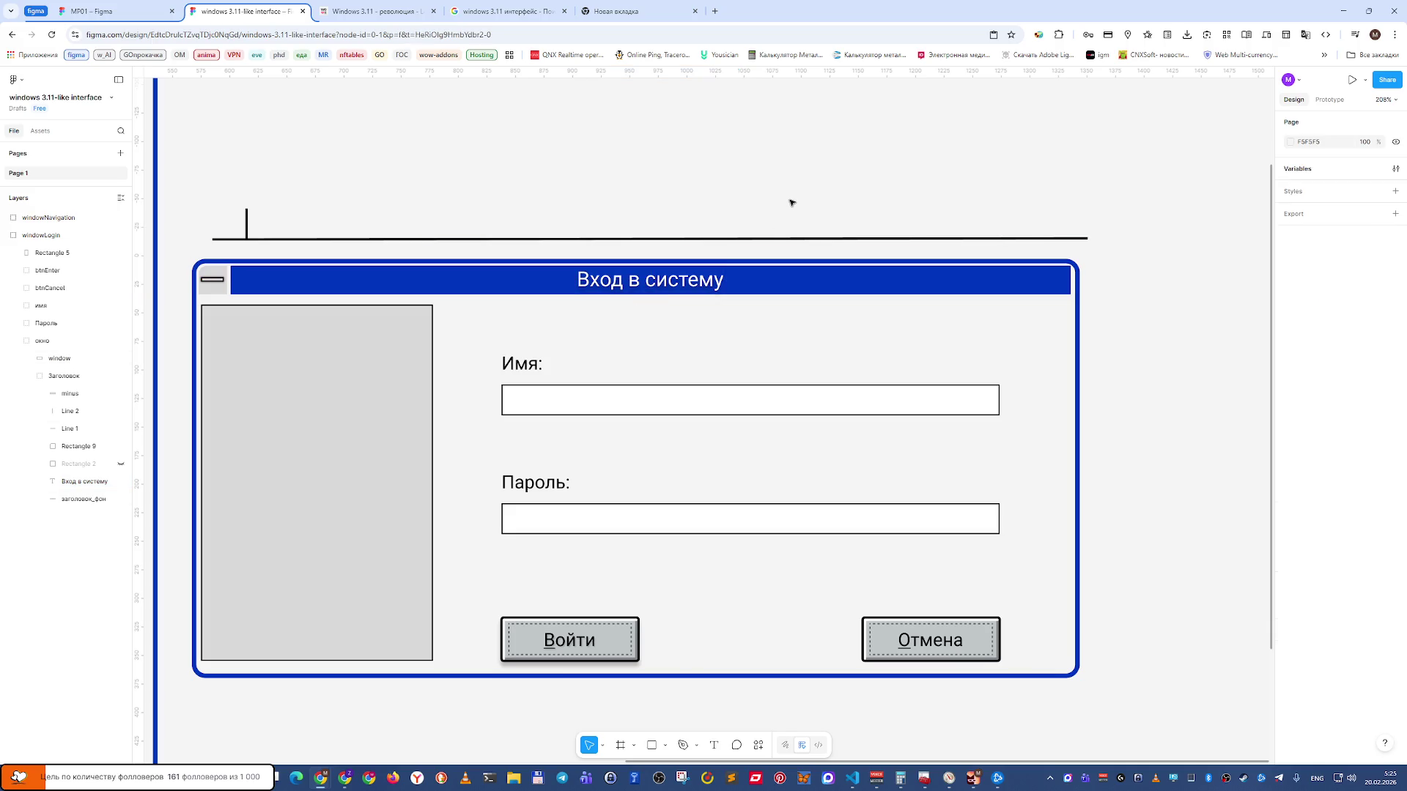
Reduce the title's font size to 16, then 14, and recentre it in the blue bar.
click(718, 289)
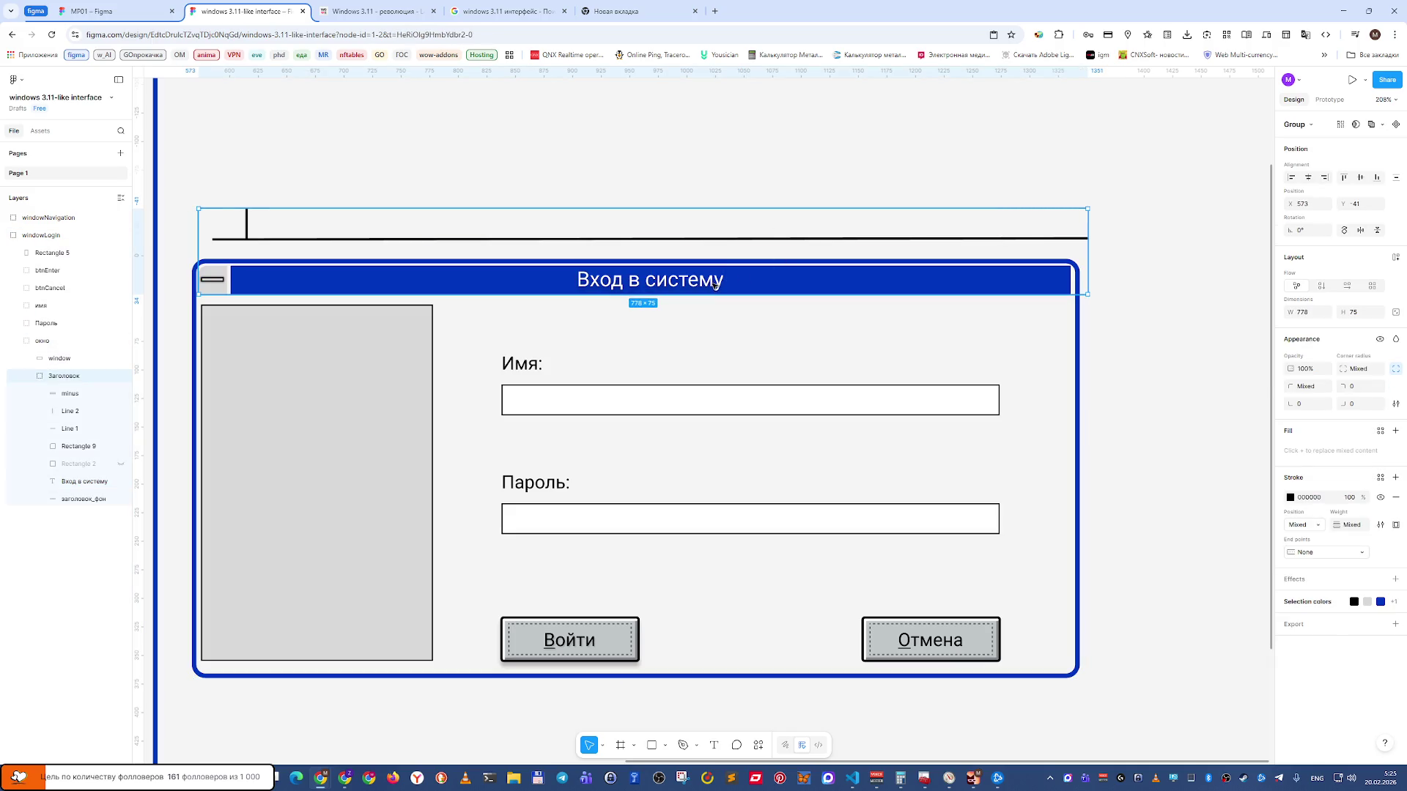
double_click(714, 284)
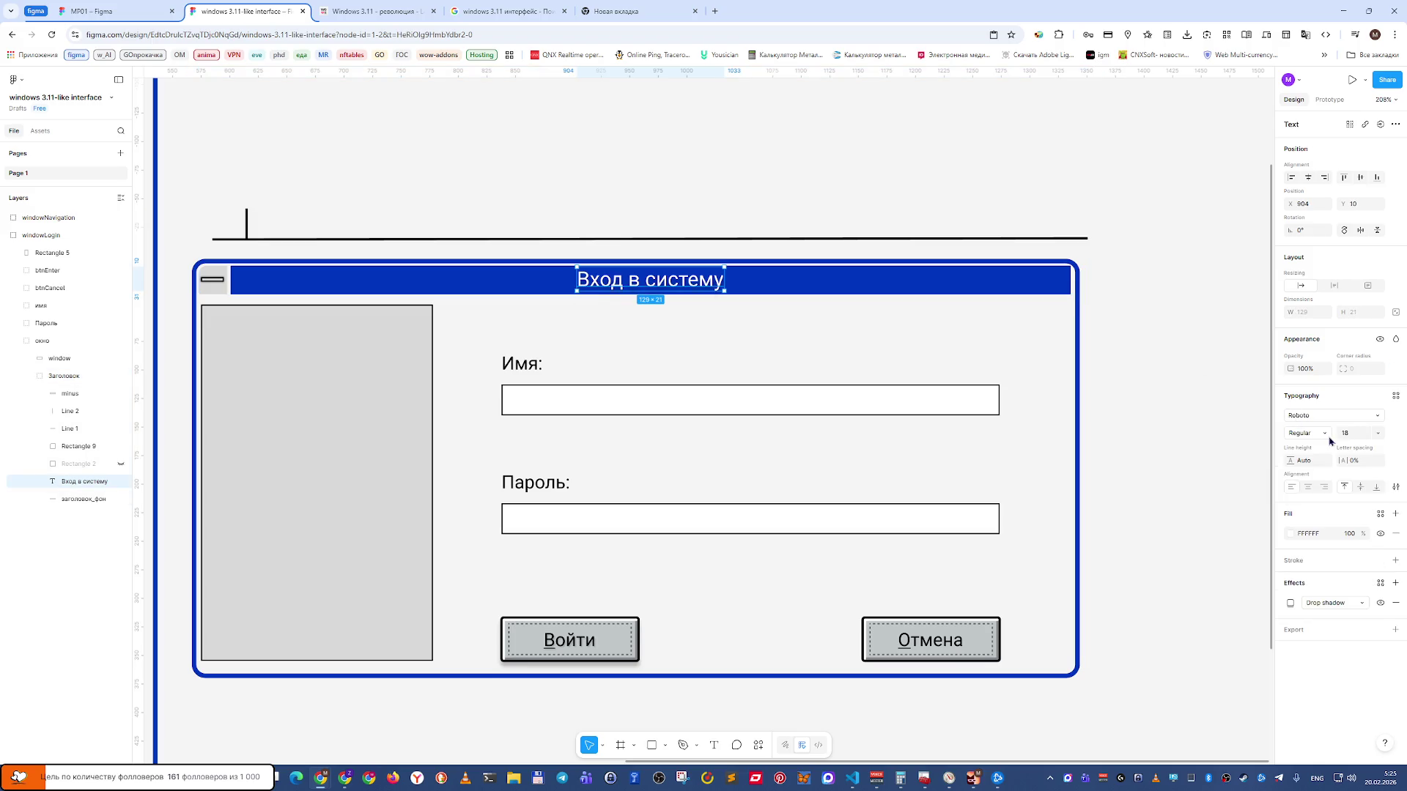
click(1359, 436)
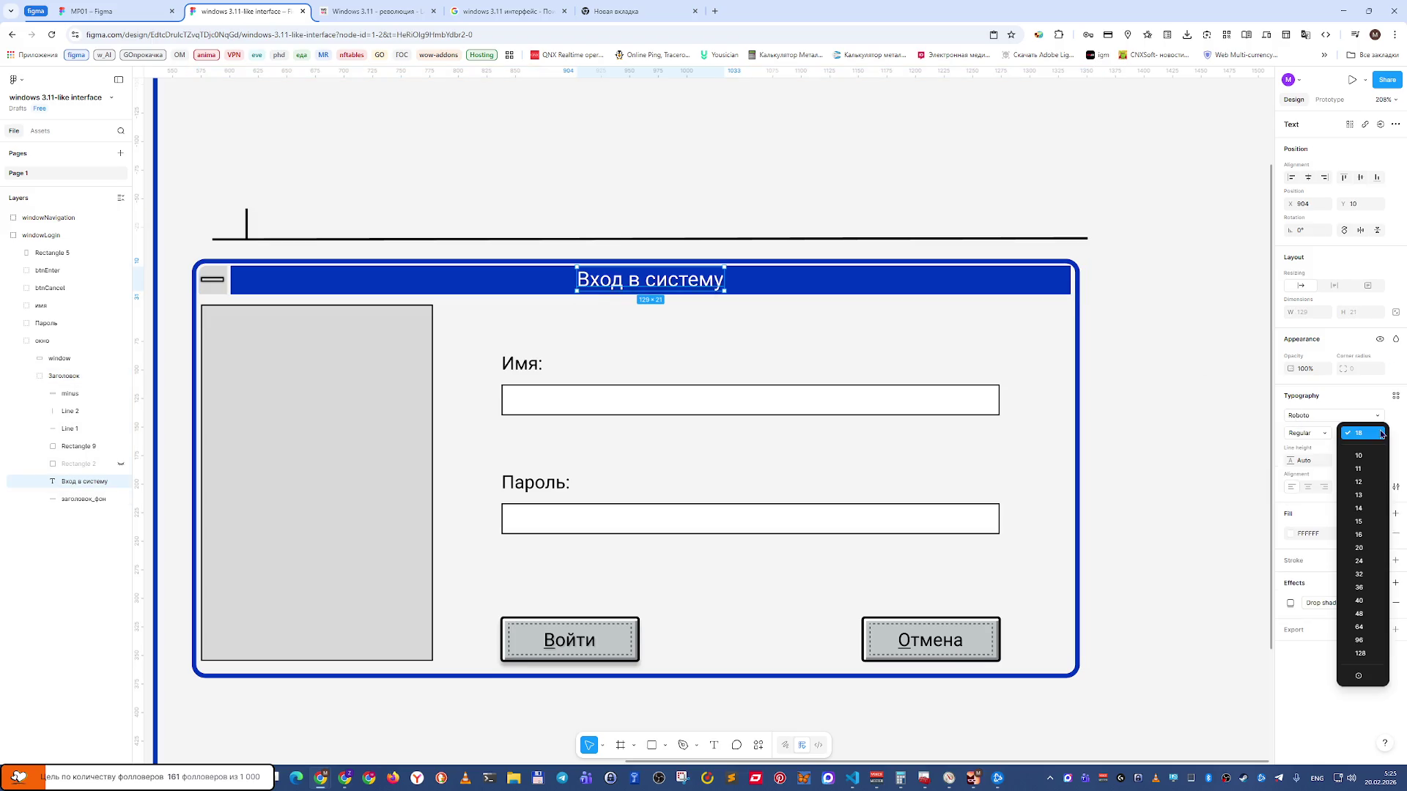
click(1359, 534)
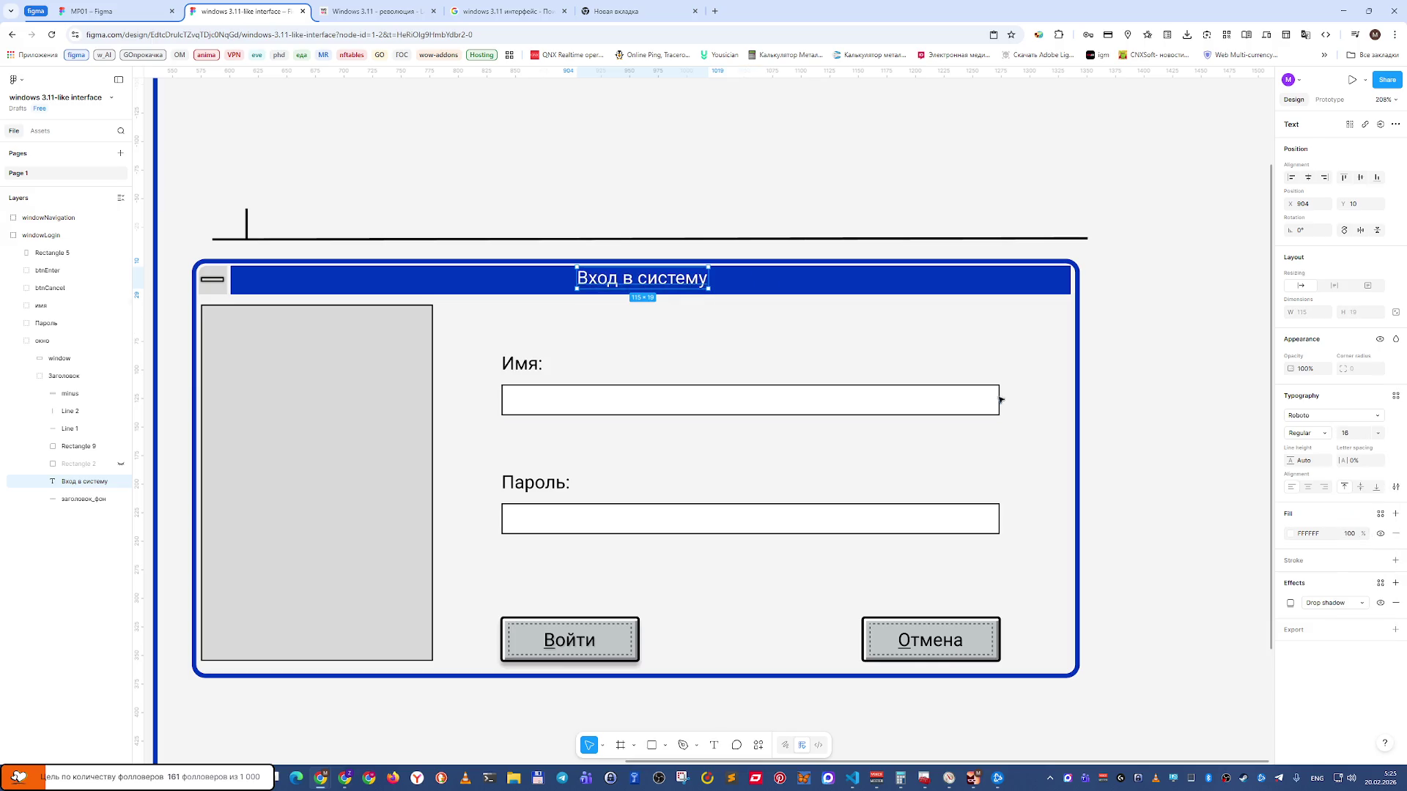
click(1376, 437)
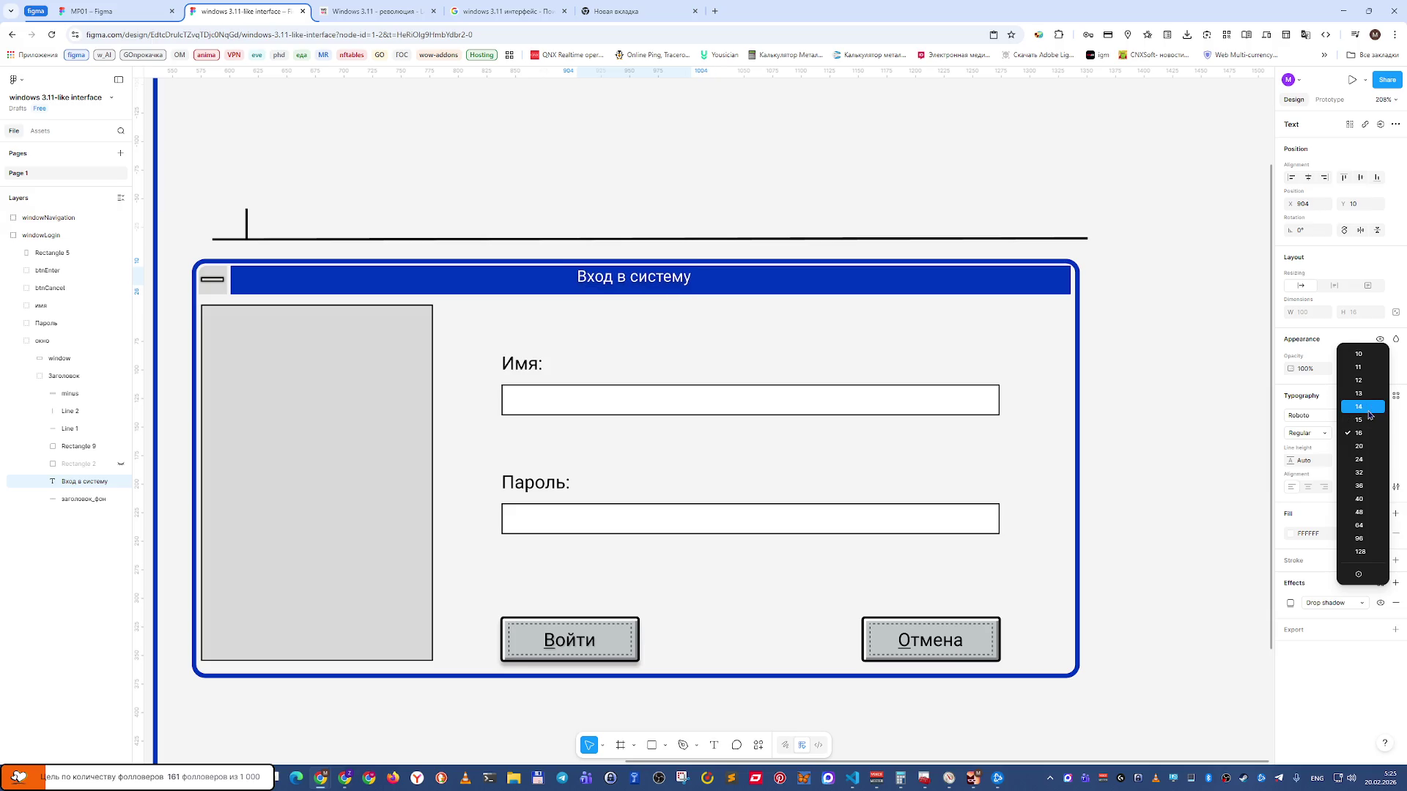
click(1367, 410)
drag(675, 283, 676, 284)
click(740, 214)
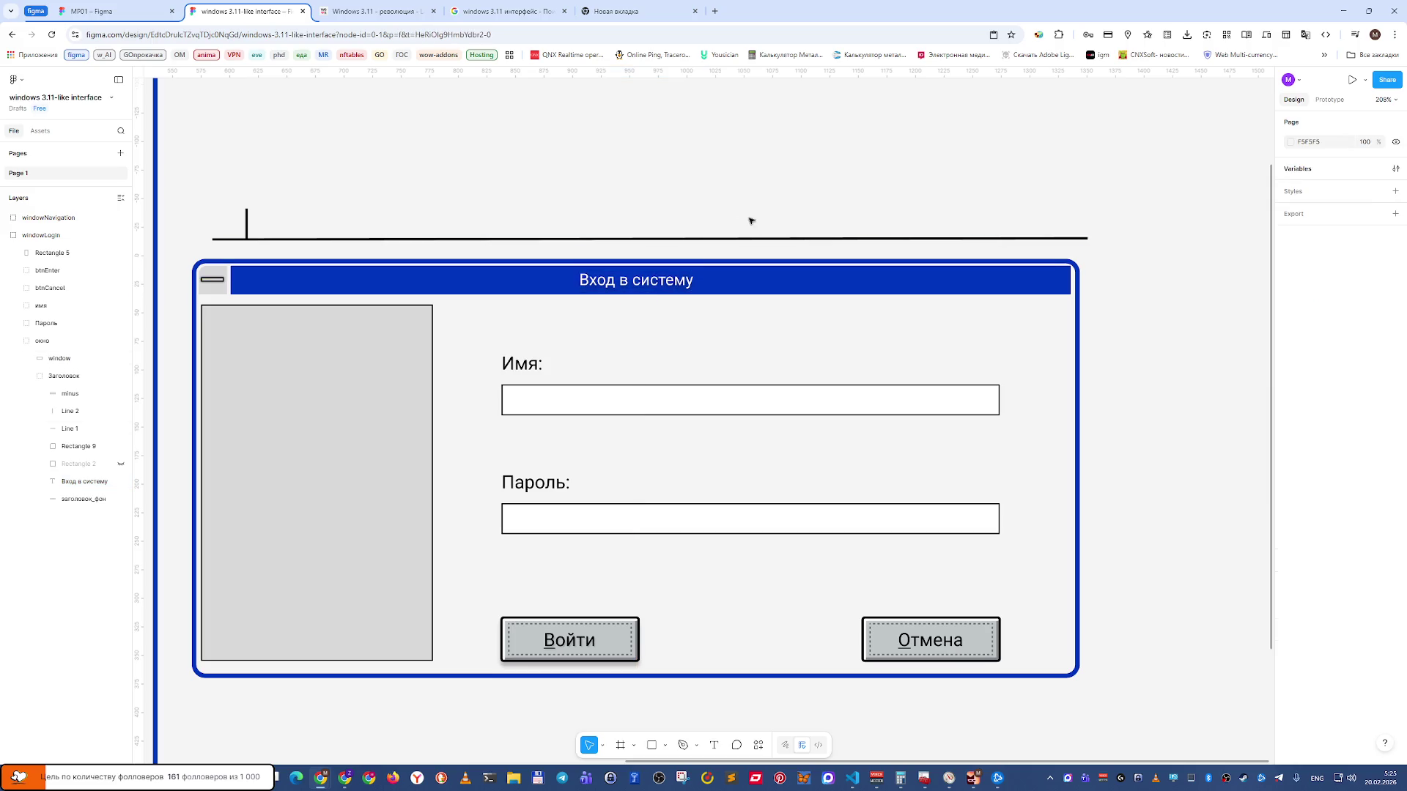
At 100% zoom, set the login title text to size 16 and Medium weight.
key(shift+0)
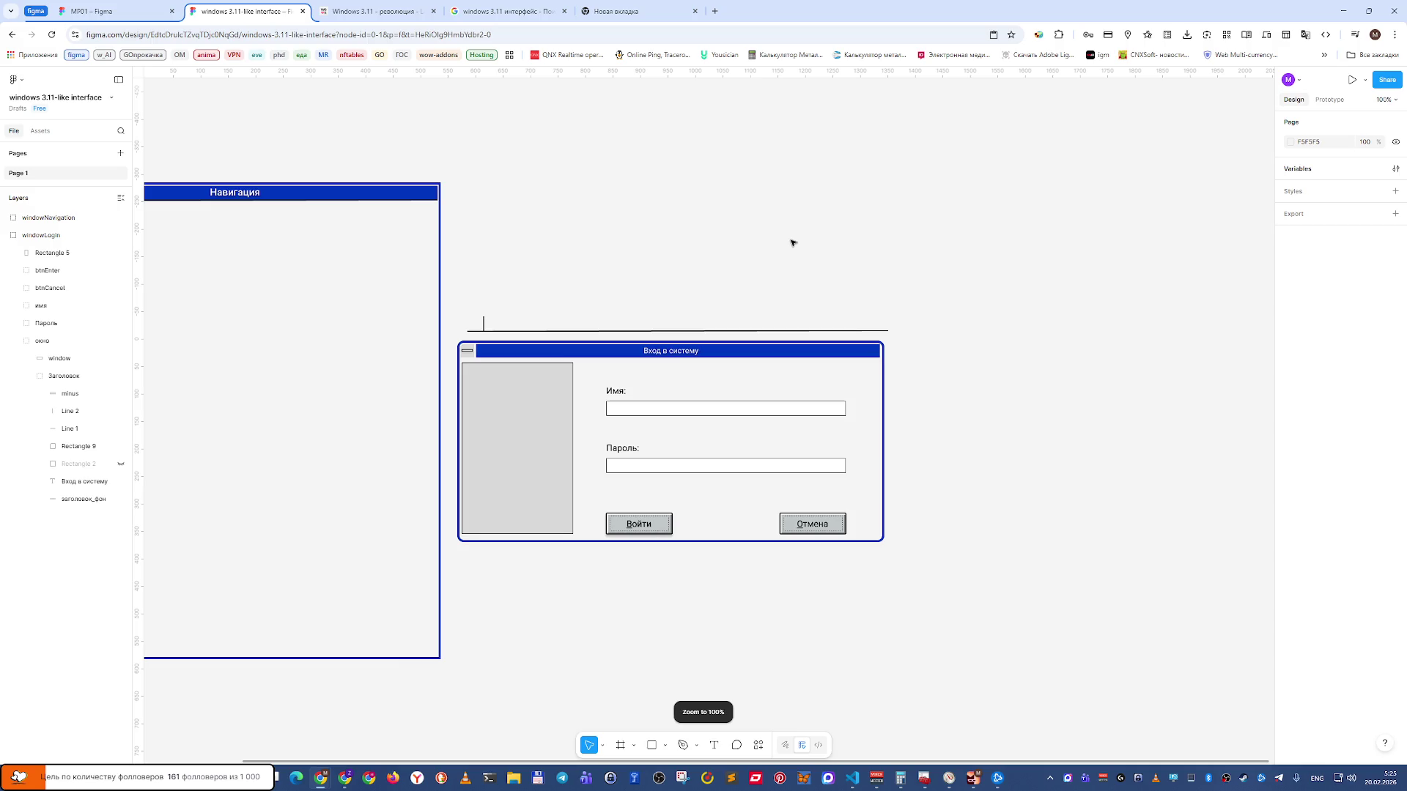
click(685, 355)
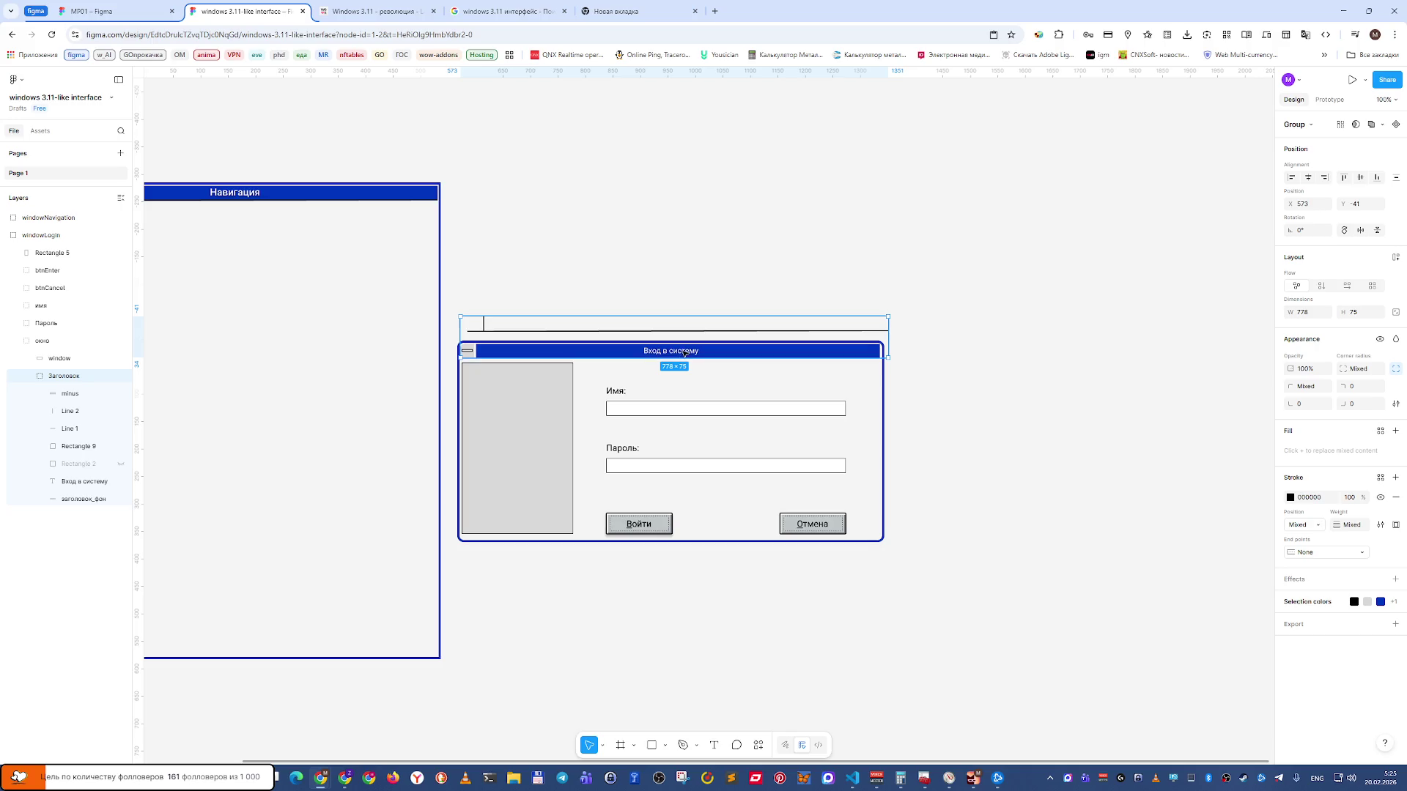
double_click(685, 353)
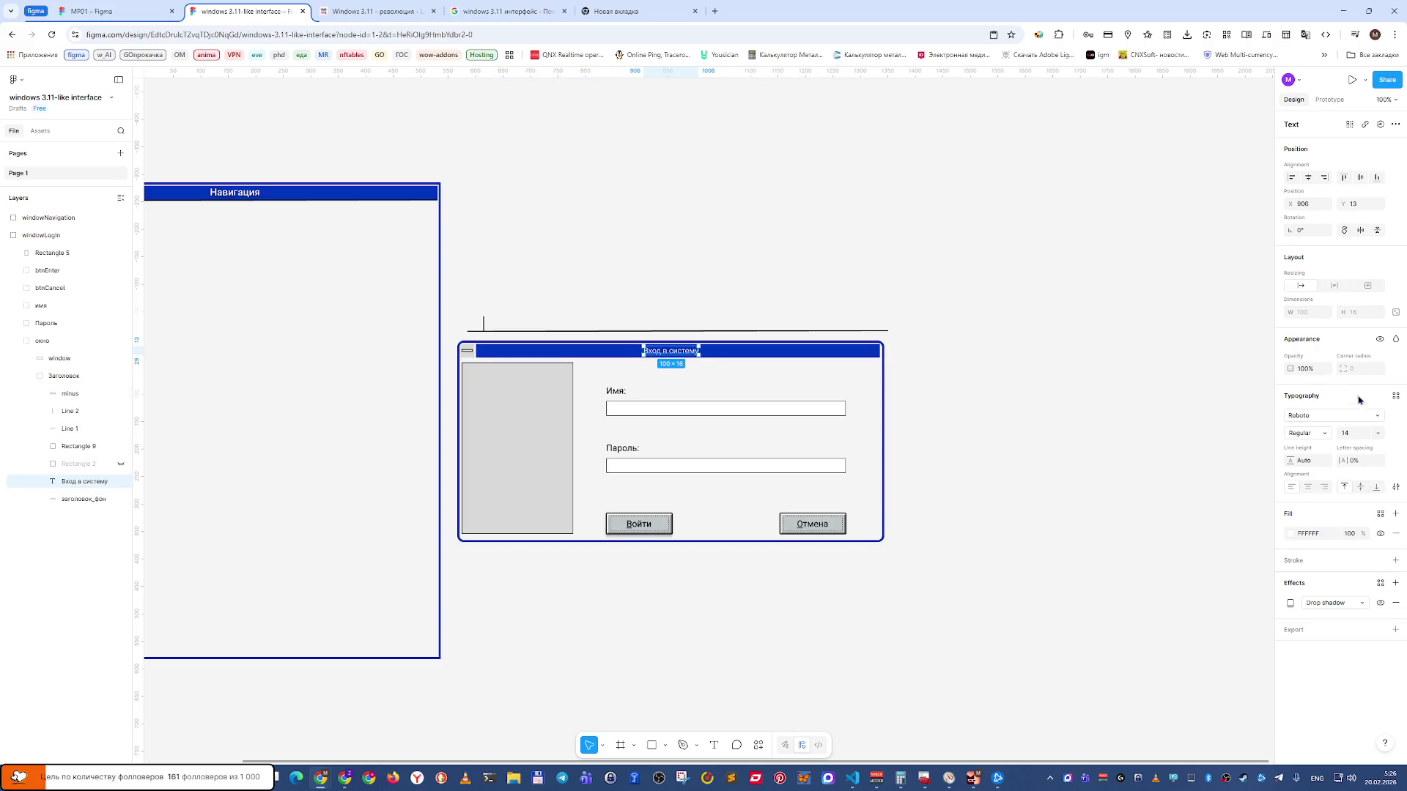
click(1377, 435)
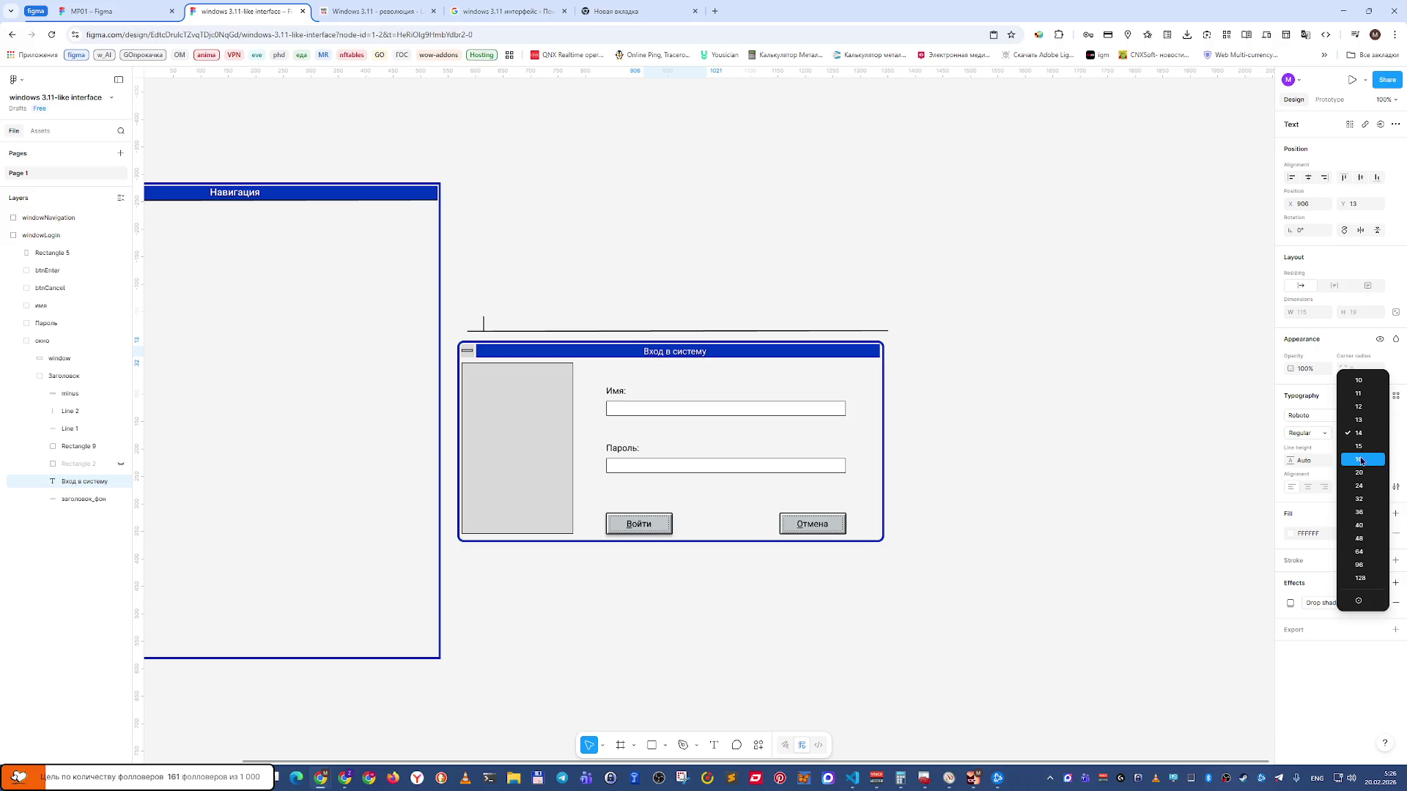
click(1360, 460)
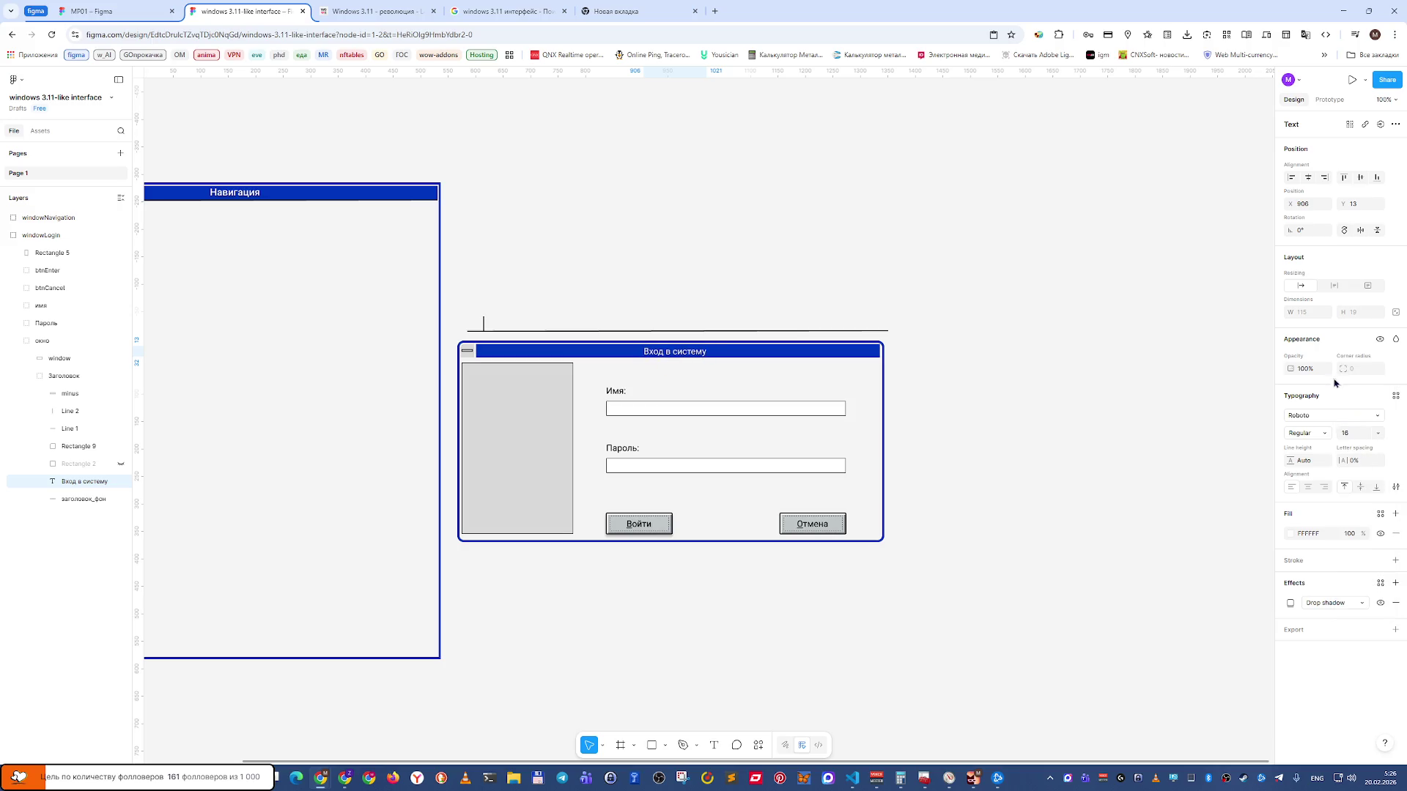
click(1315, 434)
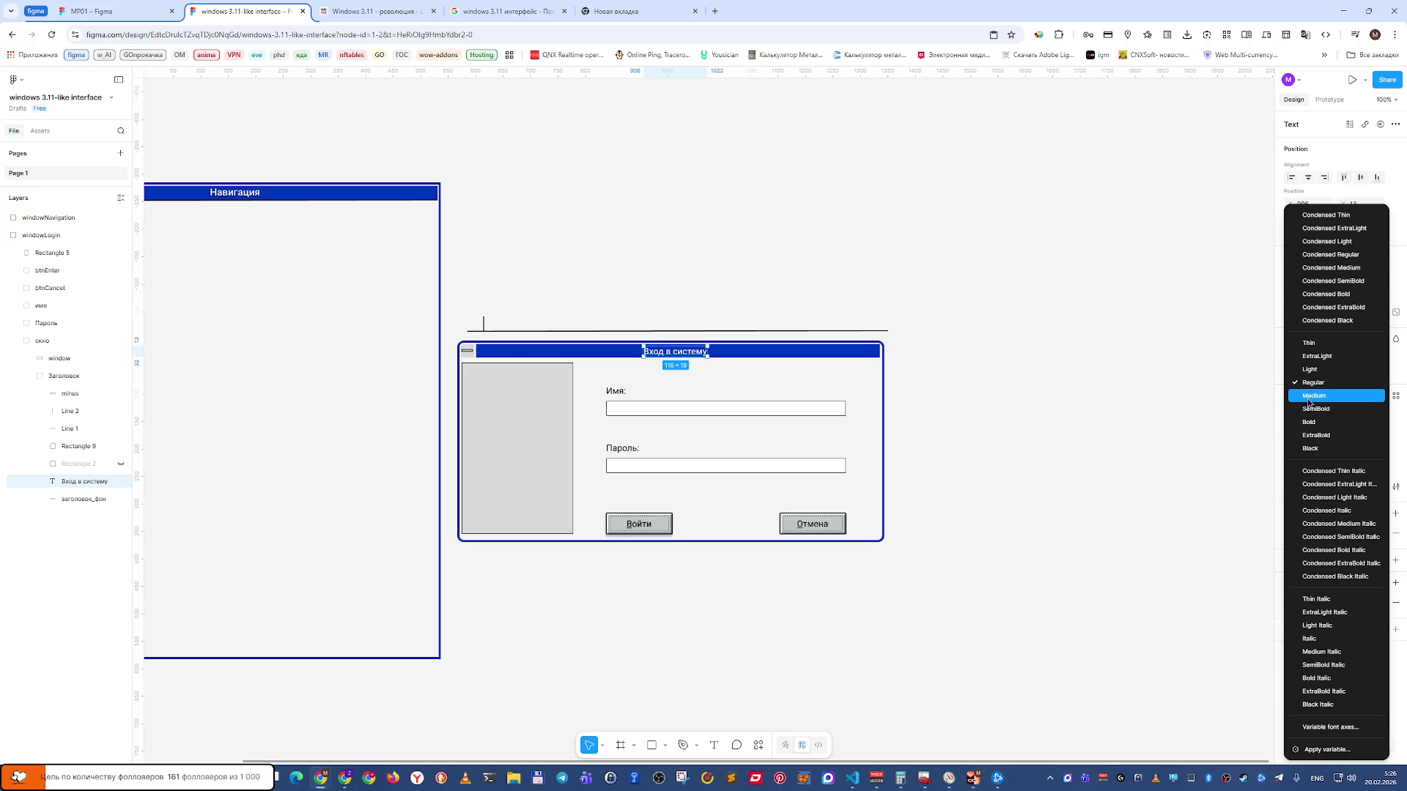
click(1309, 401)
Nudge the Вход в систему title sideways to centre it in the title bar.
click(948, 351)
click(679, 357)
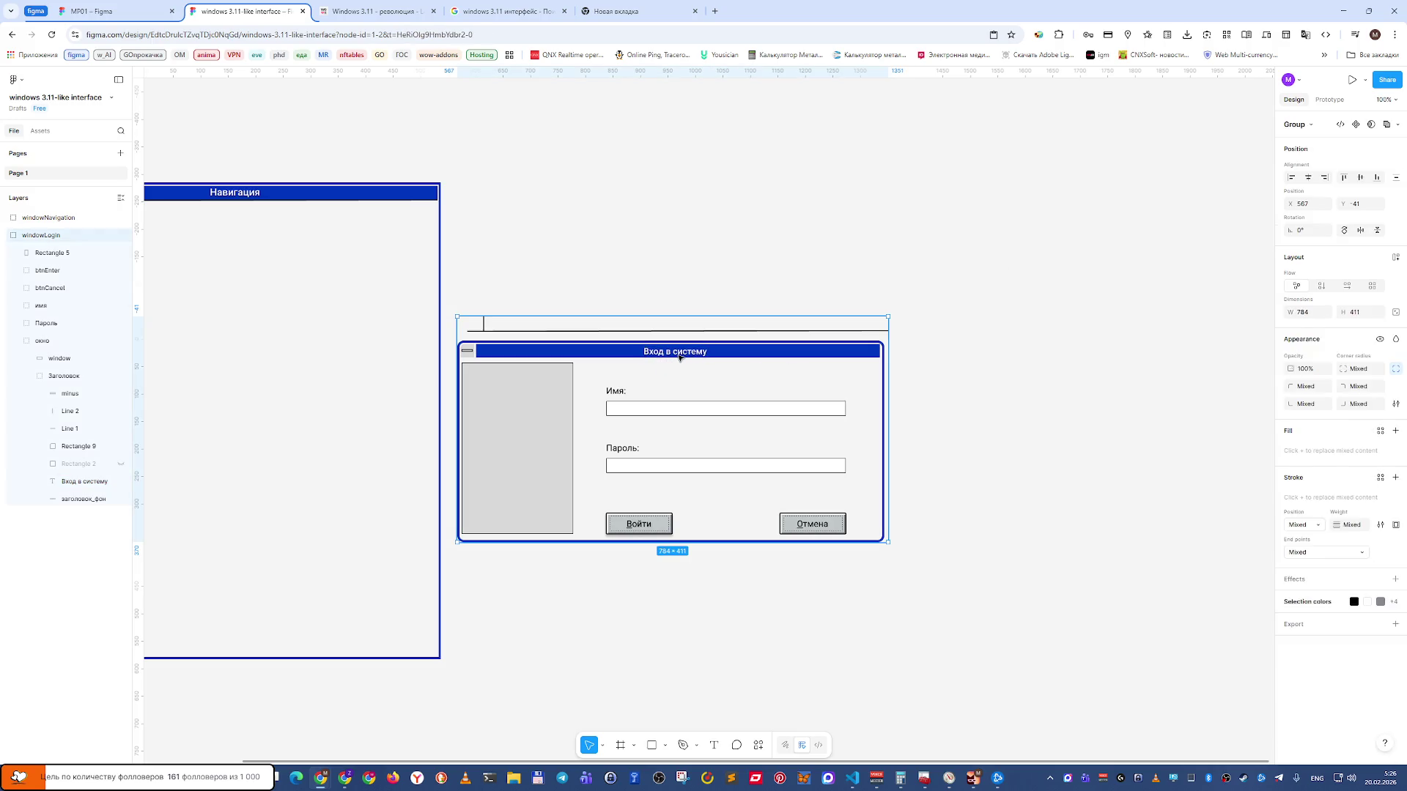
double_click(682, 355)
double_click(683, 354)
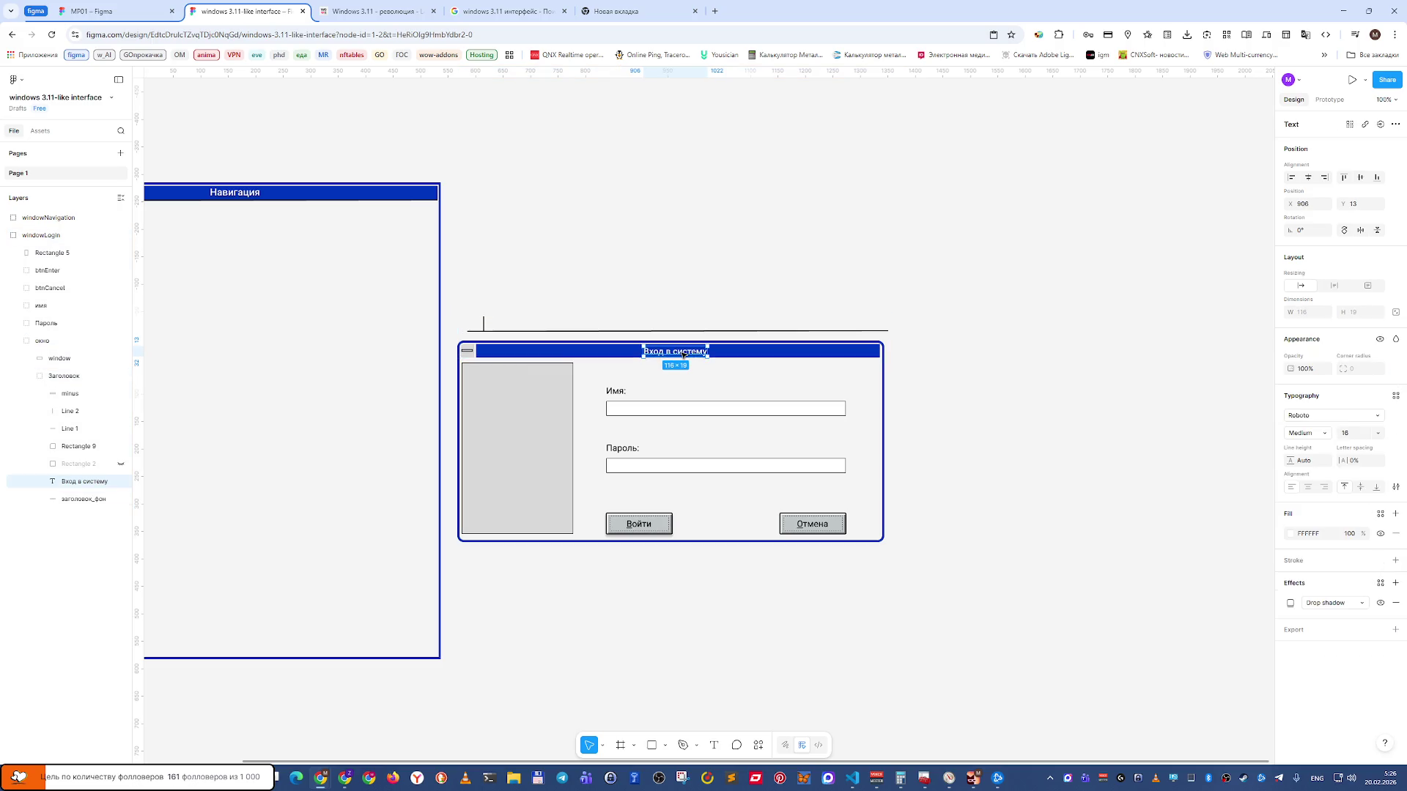
drag(685, 353, 695, 356)
click(717, 302)
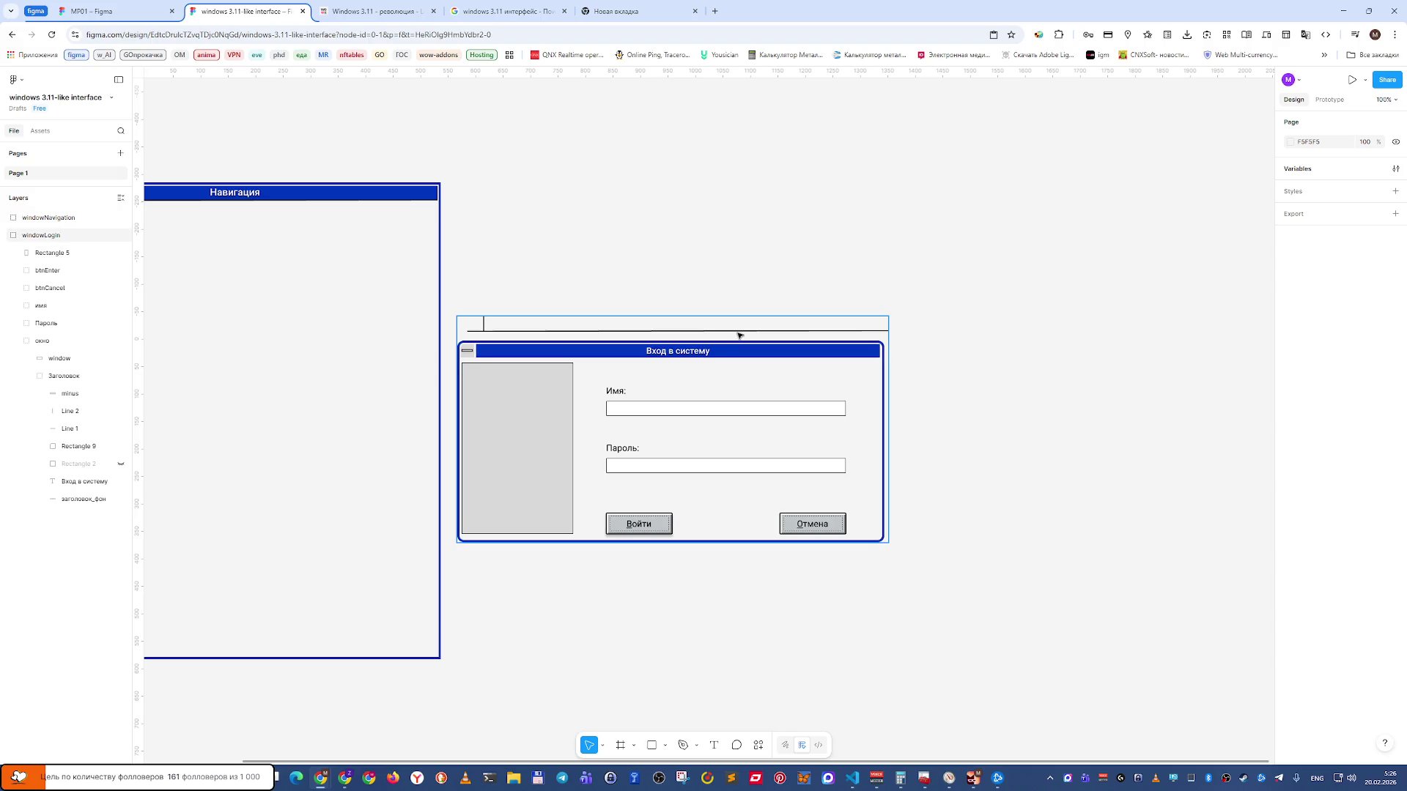
Move the horizontal Line 1 down to X 578, Y 34, just beneath the title bar.
click(689, 335)
double_click(689, 335)
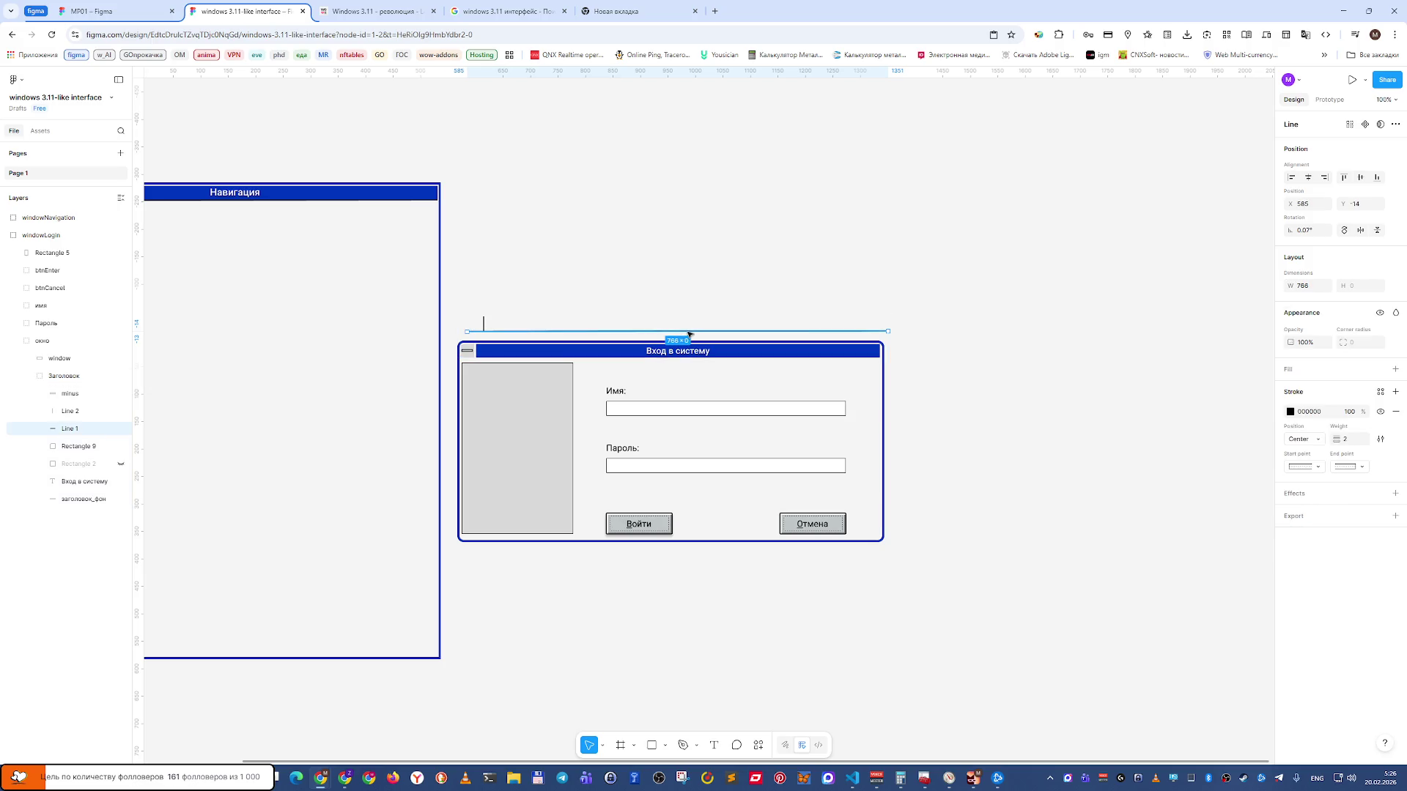
drag(689, 333, 683, 360)
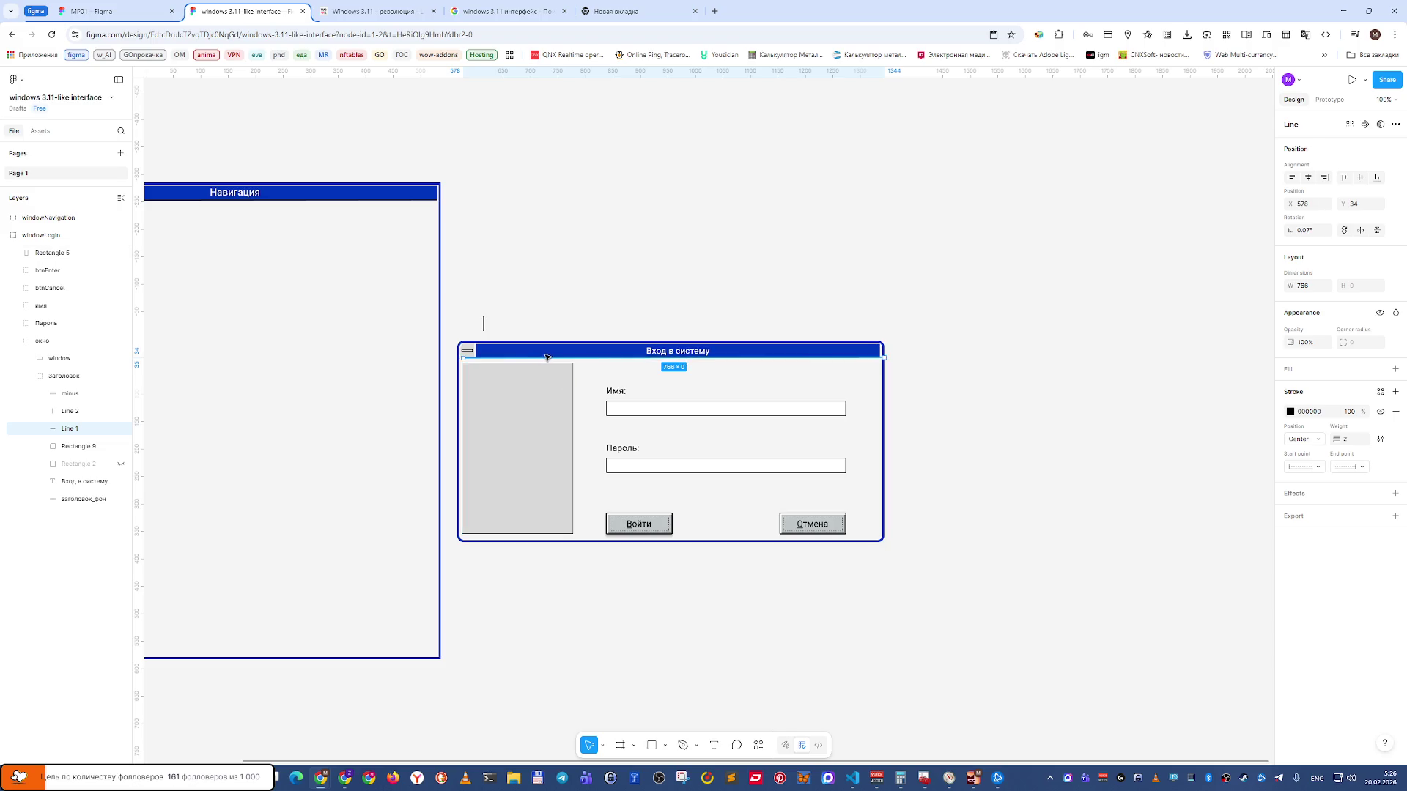
Compare with the Exit Windows reference and nudge Line 1 slightly left and down.
key(ctrl+Tab)
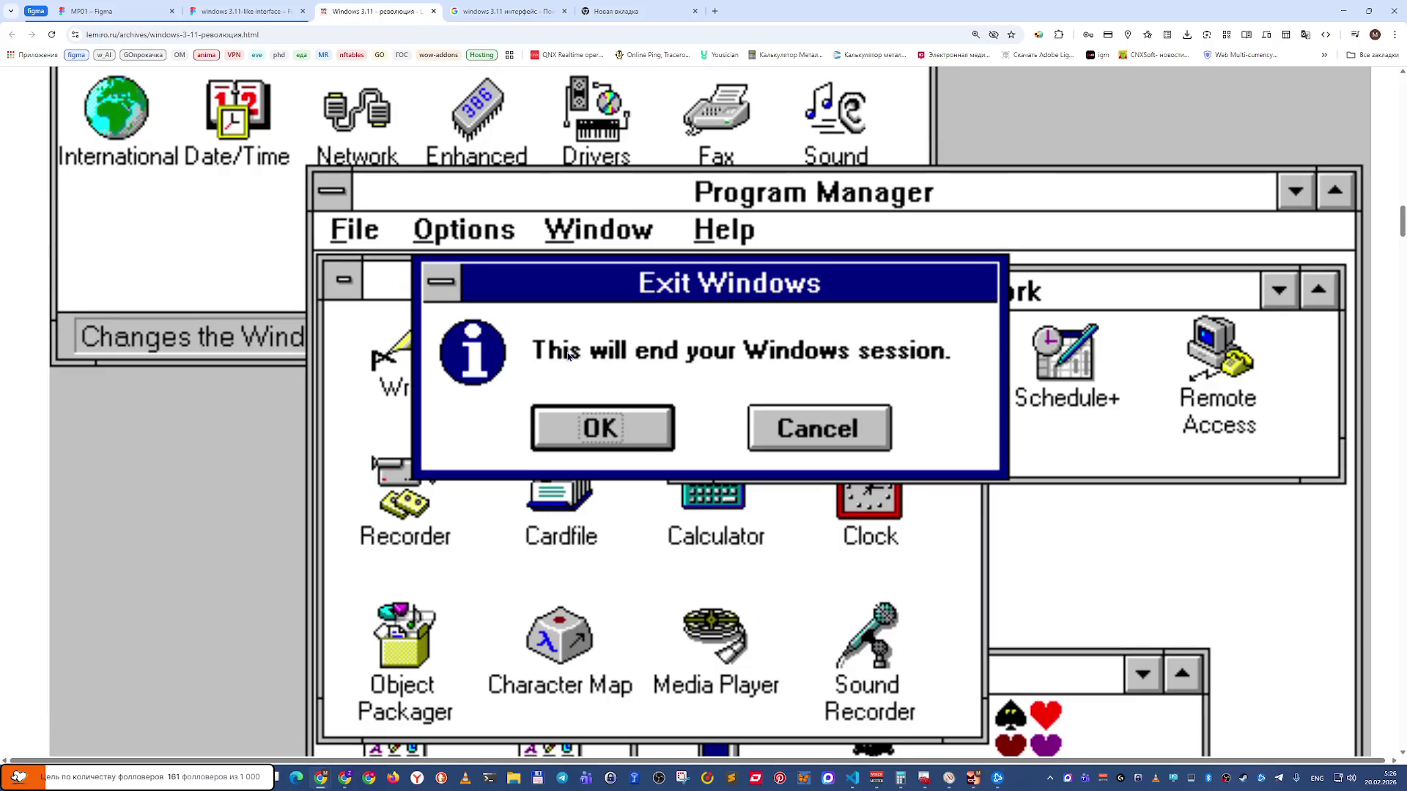
key(ctrl+shift+Tab)
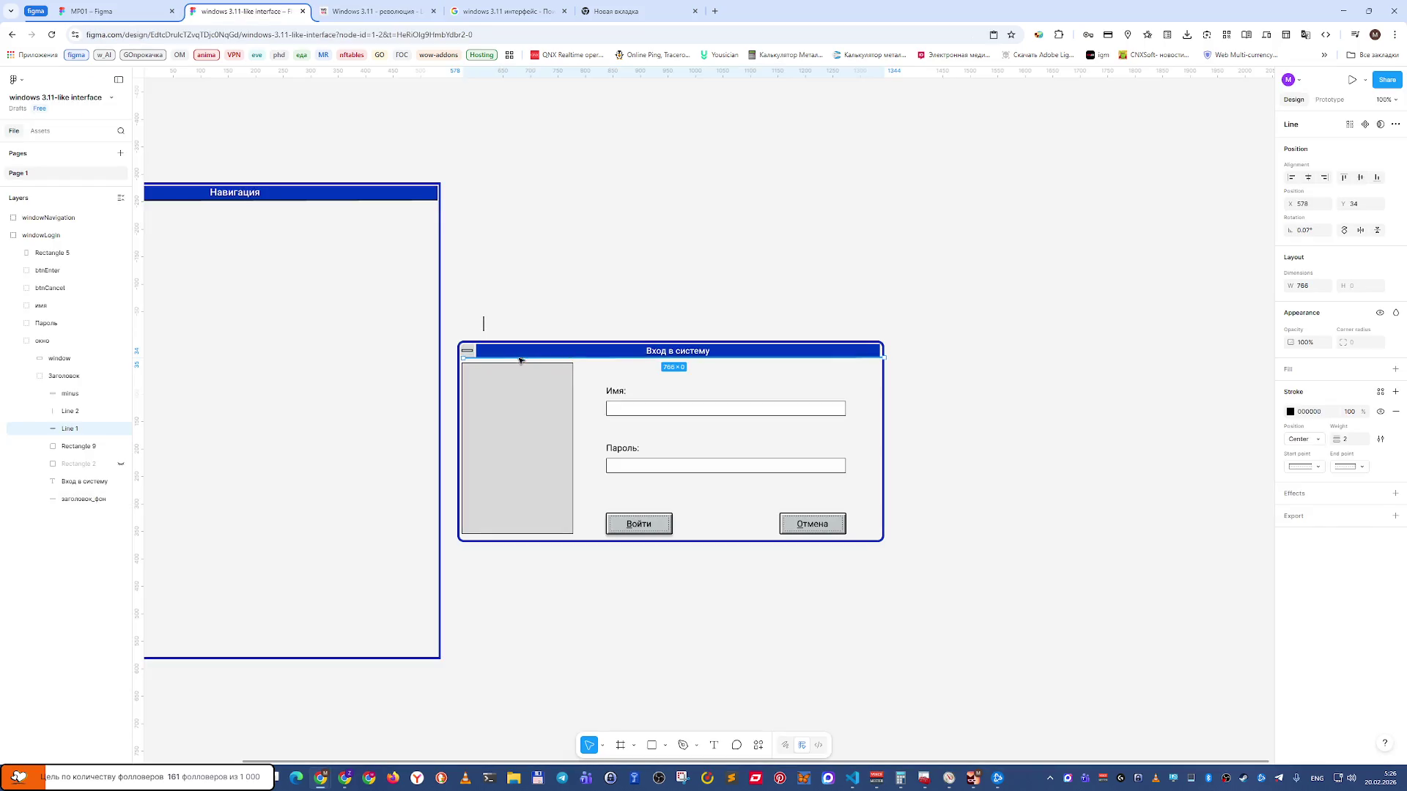
scroll(476, 373, up, 5)
scroll(477, 373, up, 5)
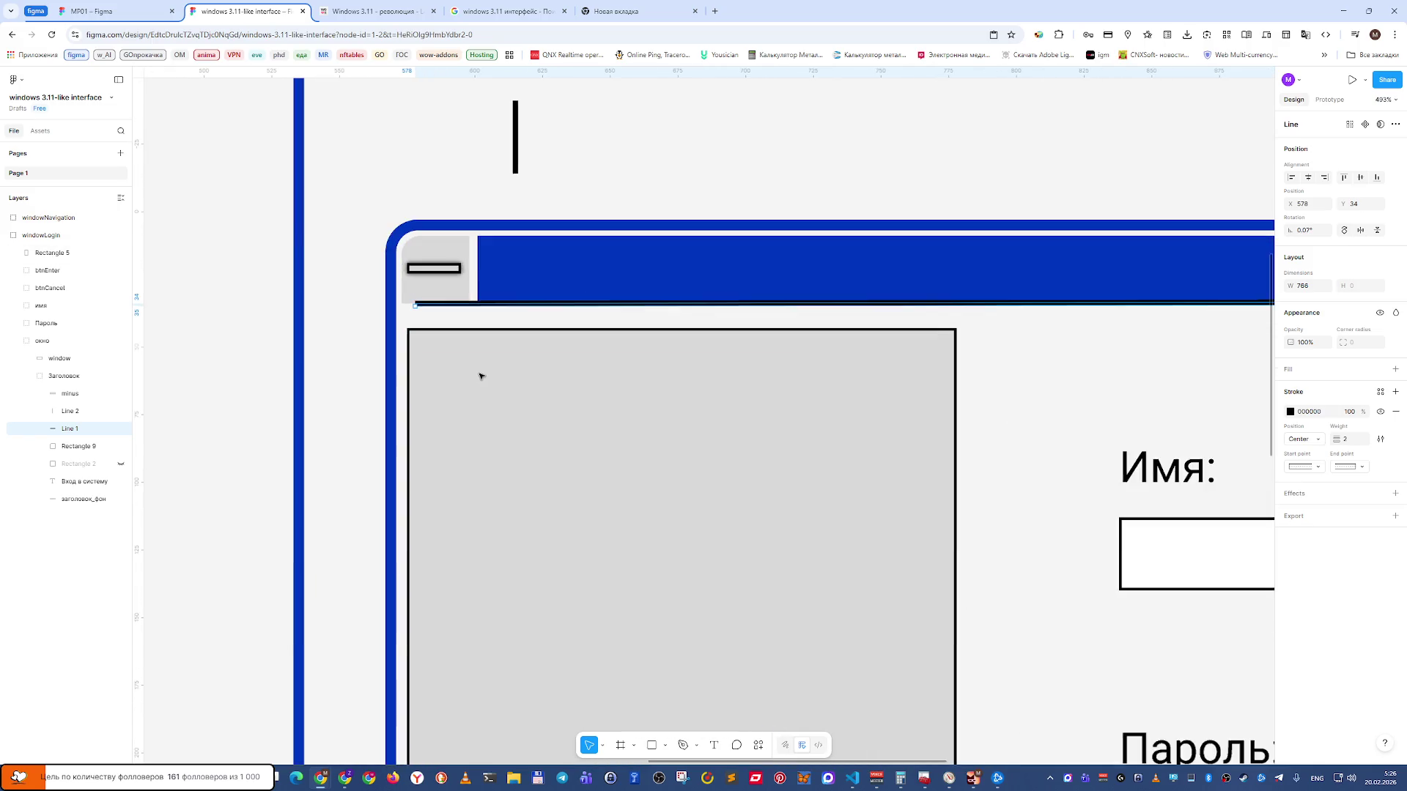
drag(478, 302, 462, 306)
click(578, 207)
Move the vertical Line 2 into the title bar beside the minus button, at X 597, Y 30.
key(ctrl+Tab)
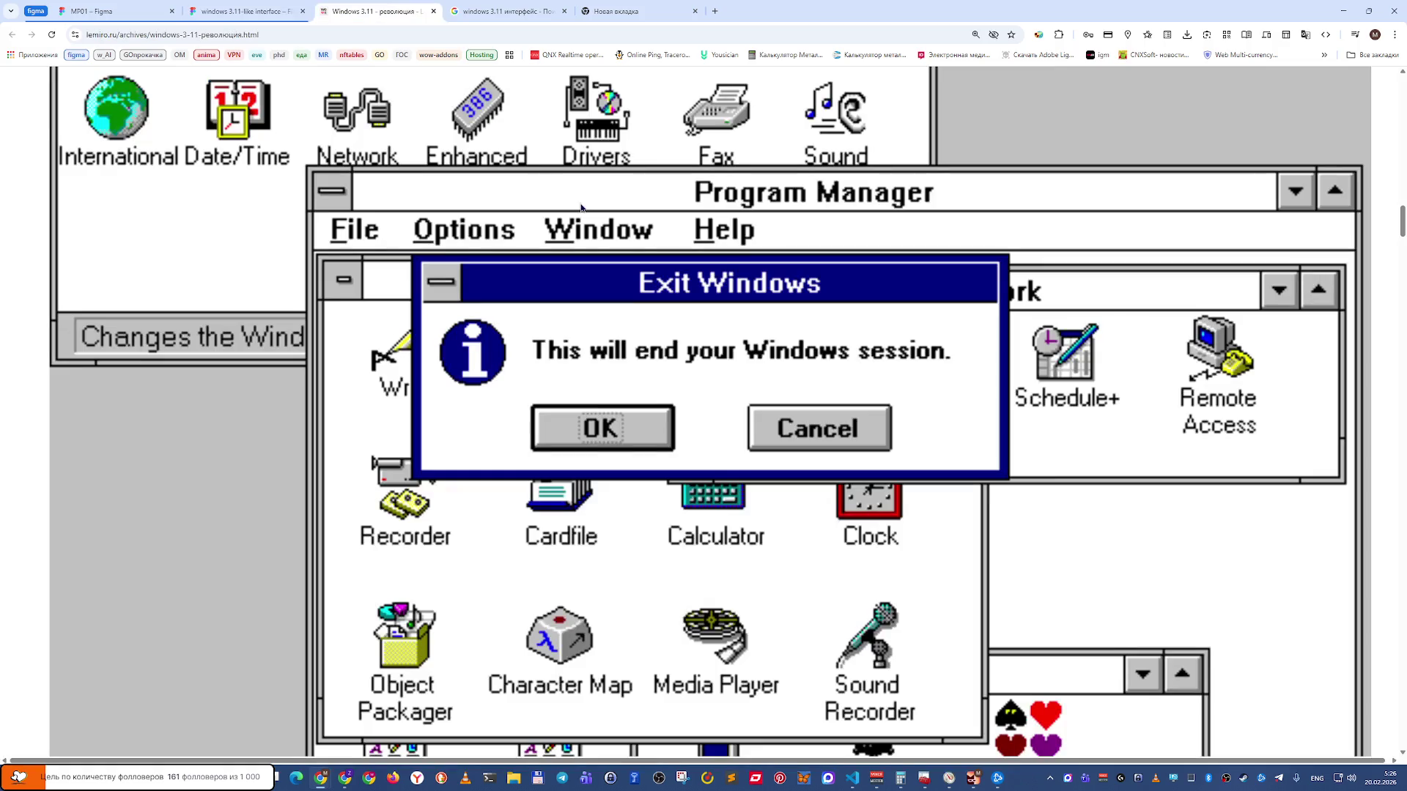
key(ctrl+shift+Tab)
scroll(521, 159, up, 2)
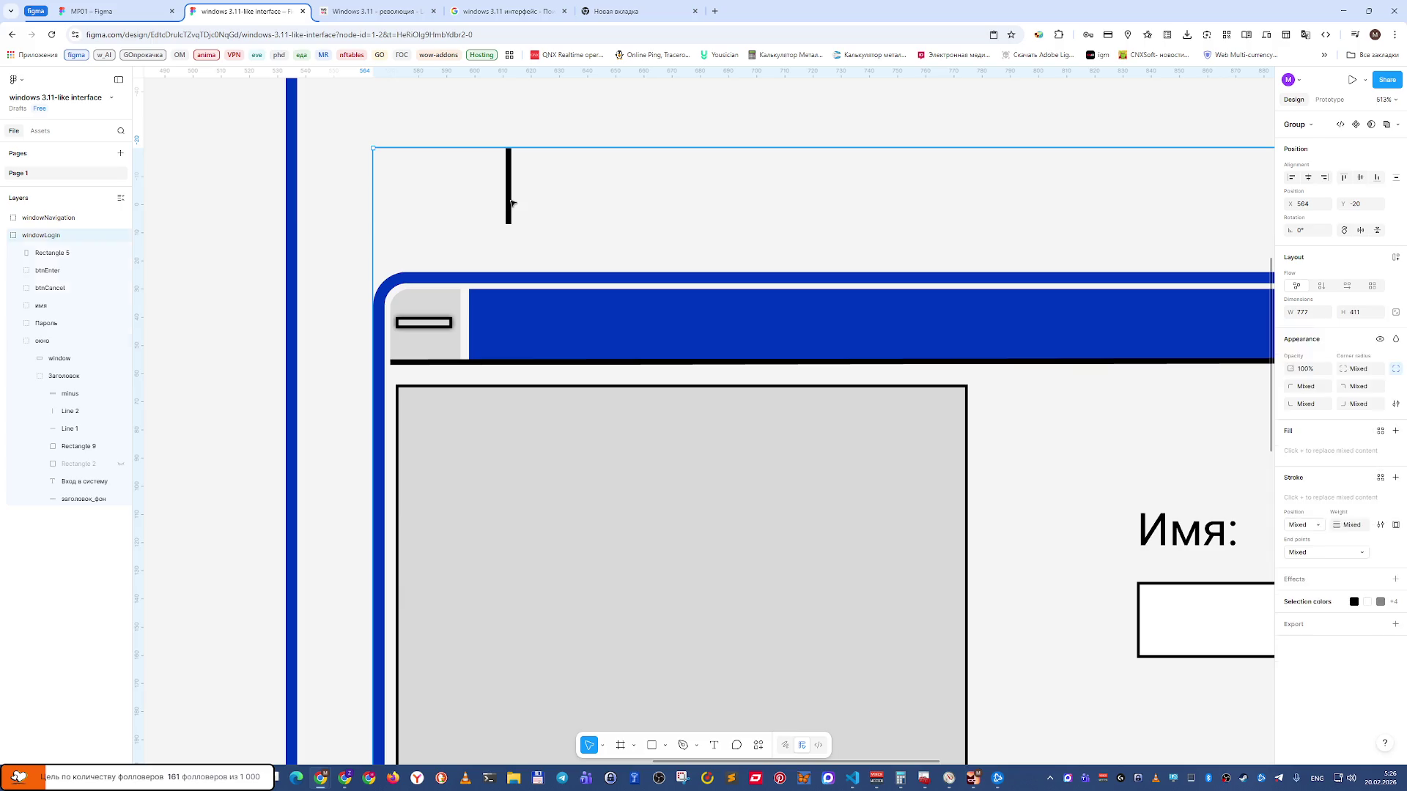
click(511, 199)
drag(497, 272, 468, 337)
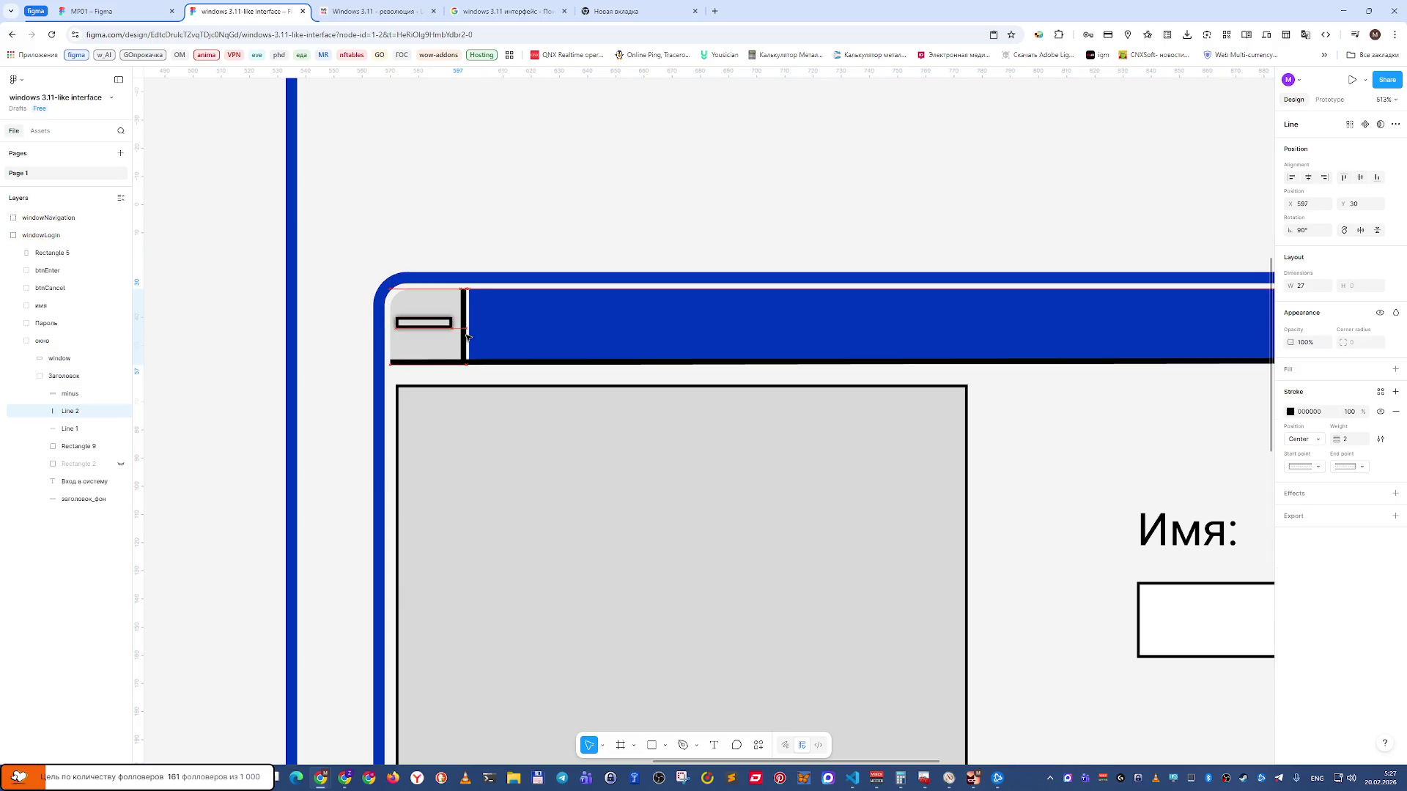
key(ctrl+Tab)
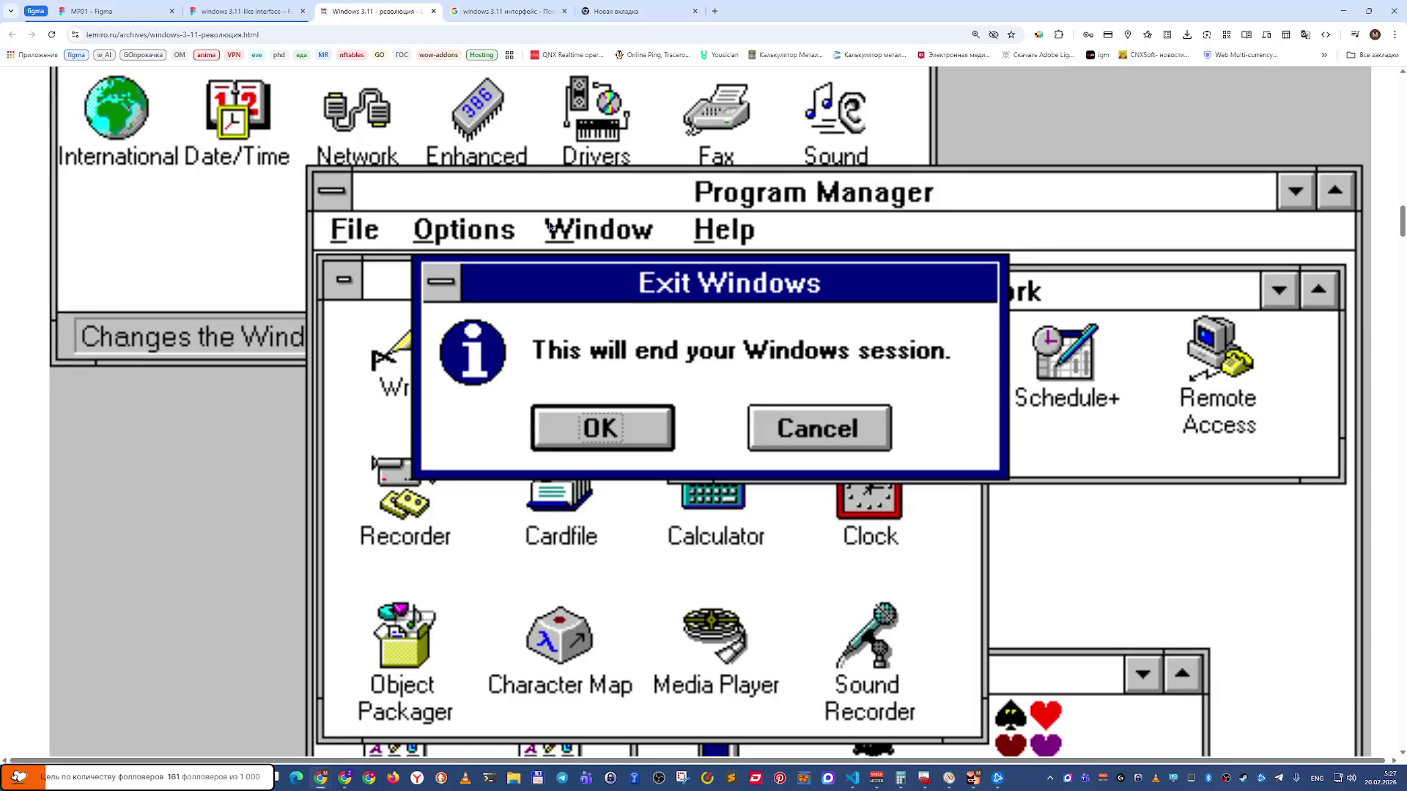
key(ctrl+shift+Tab)
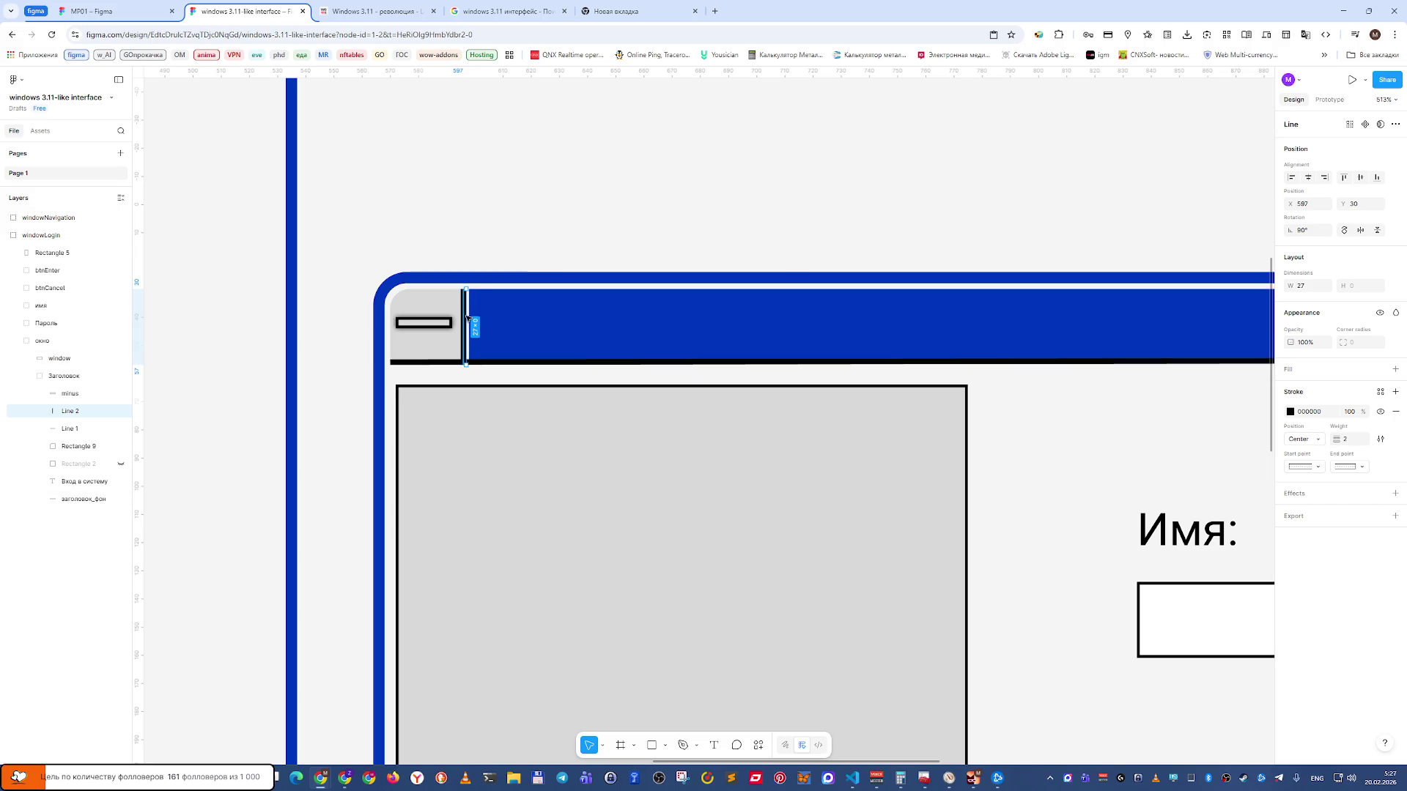
drag(468, 318, 465, 320)
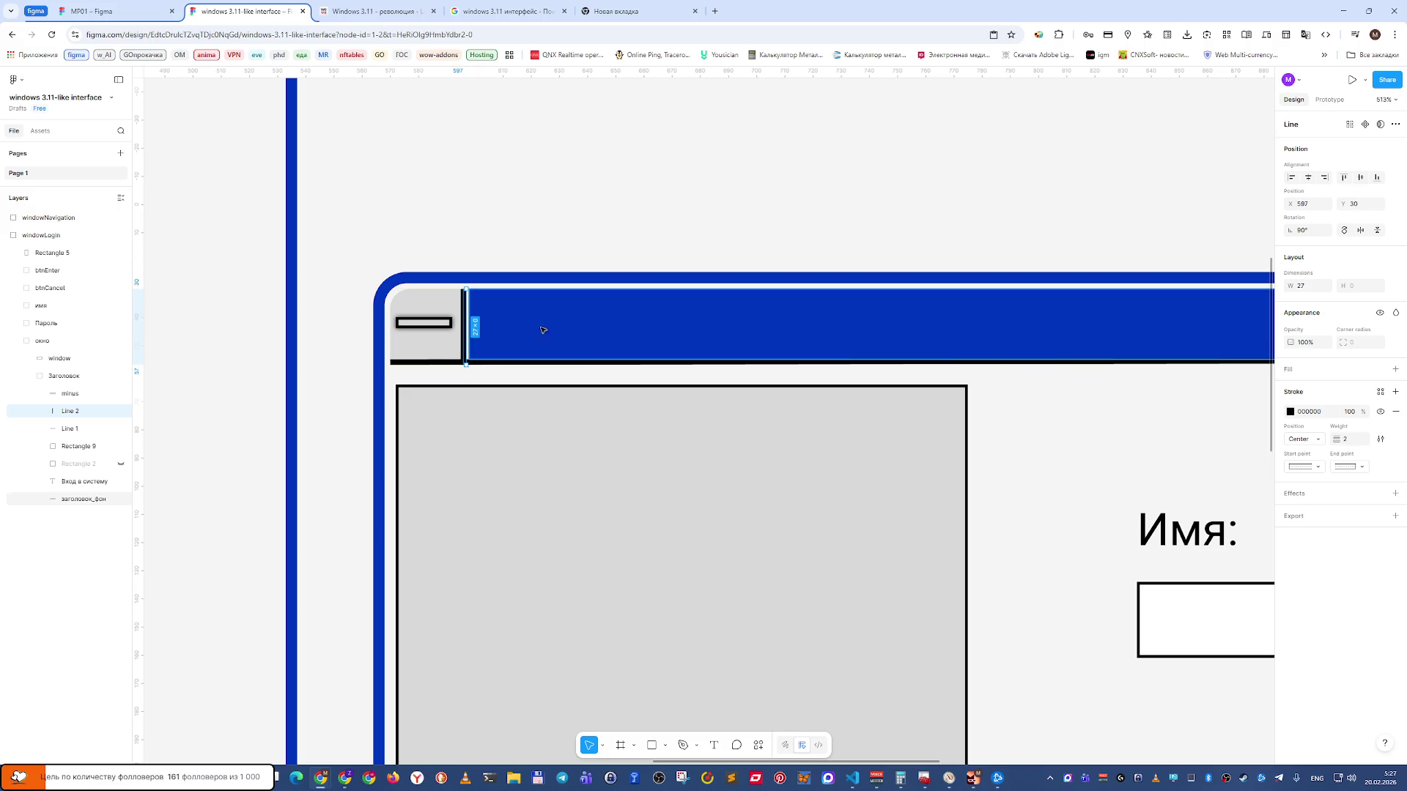
Extend the blue title-bar rectangle's left edge to meet the divider line.
click(564, 317)
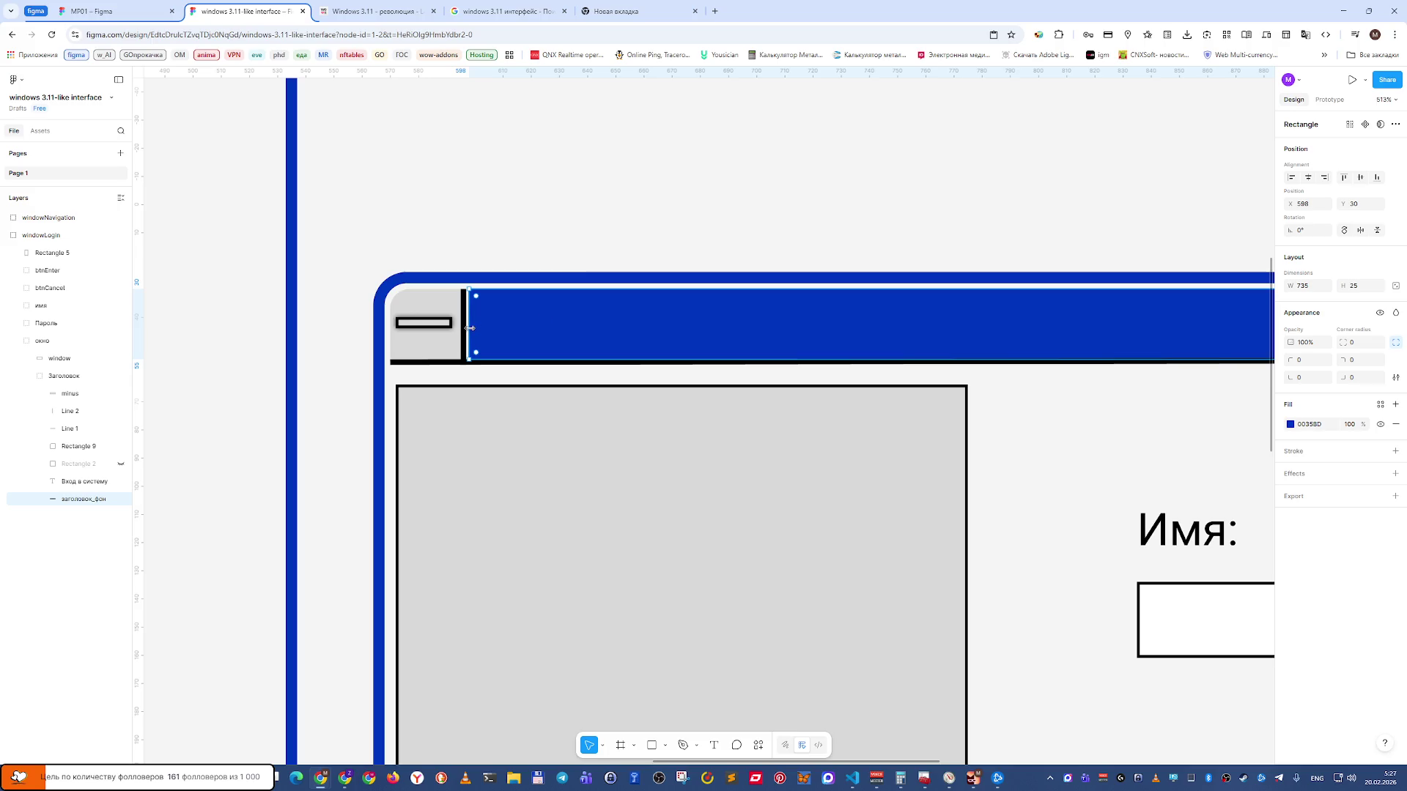
drag(469, 329, 466, 331)
click(530, 213)
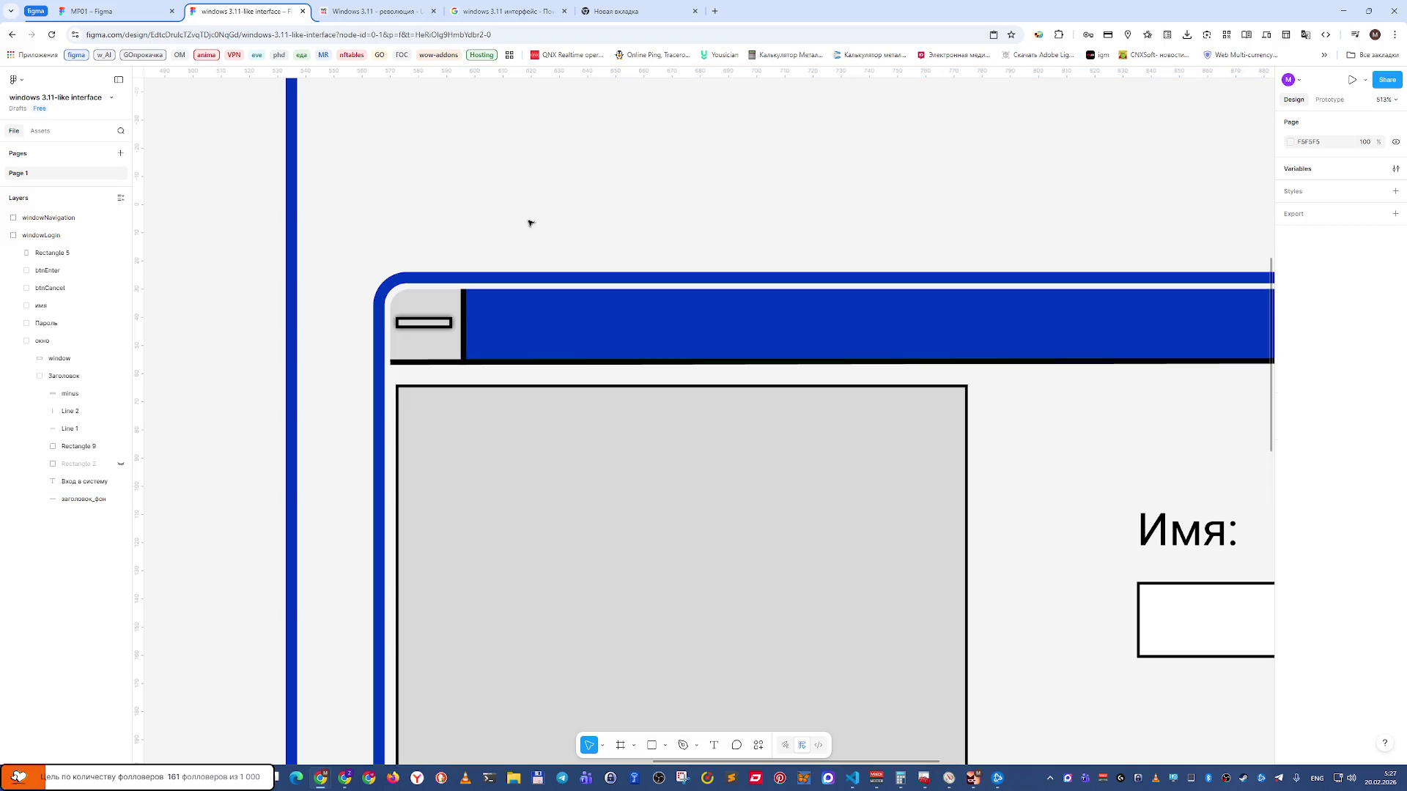
click(433, 329)
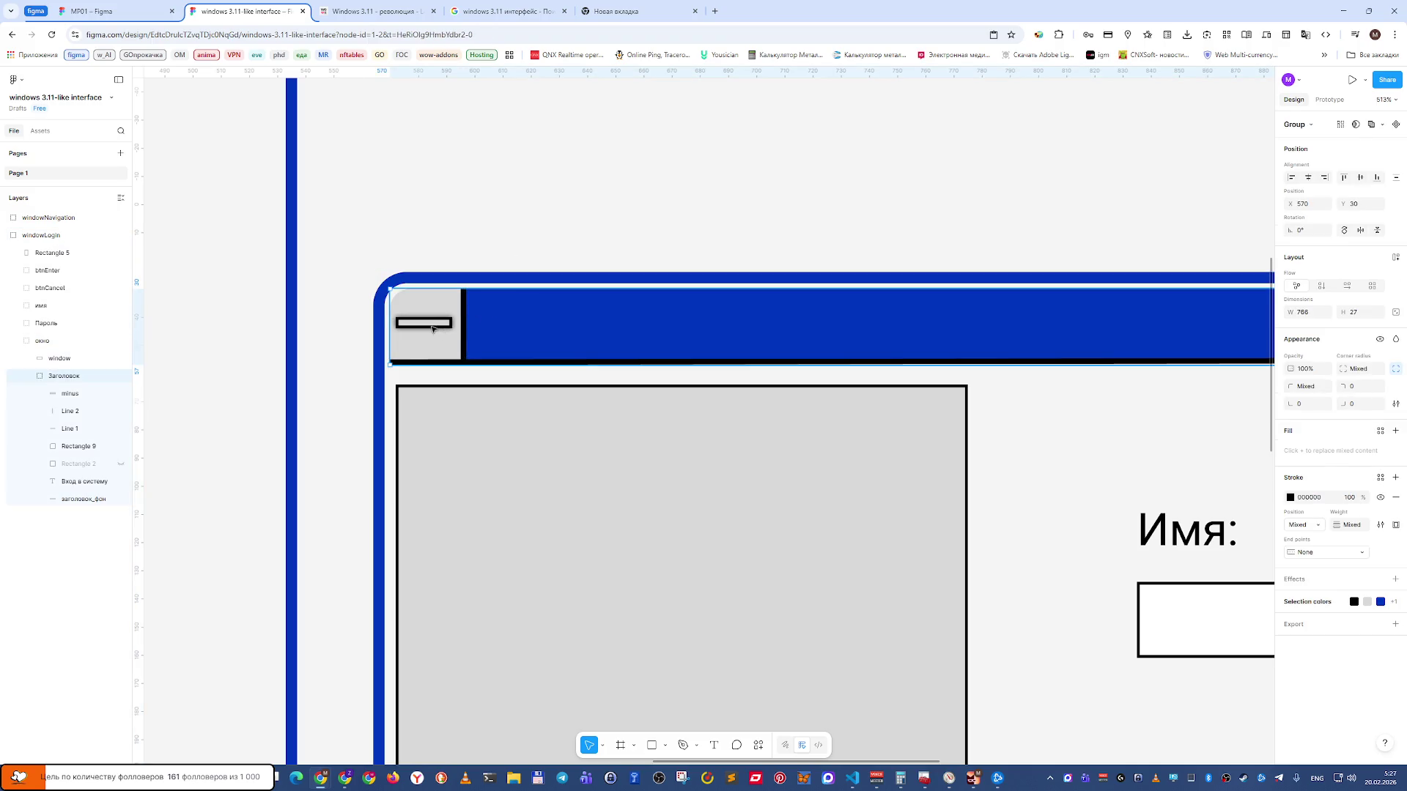
double_click(433, 329)
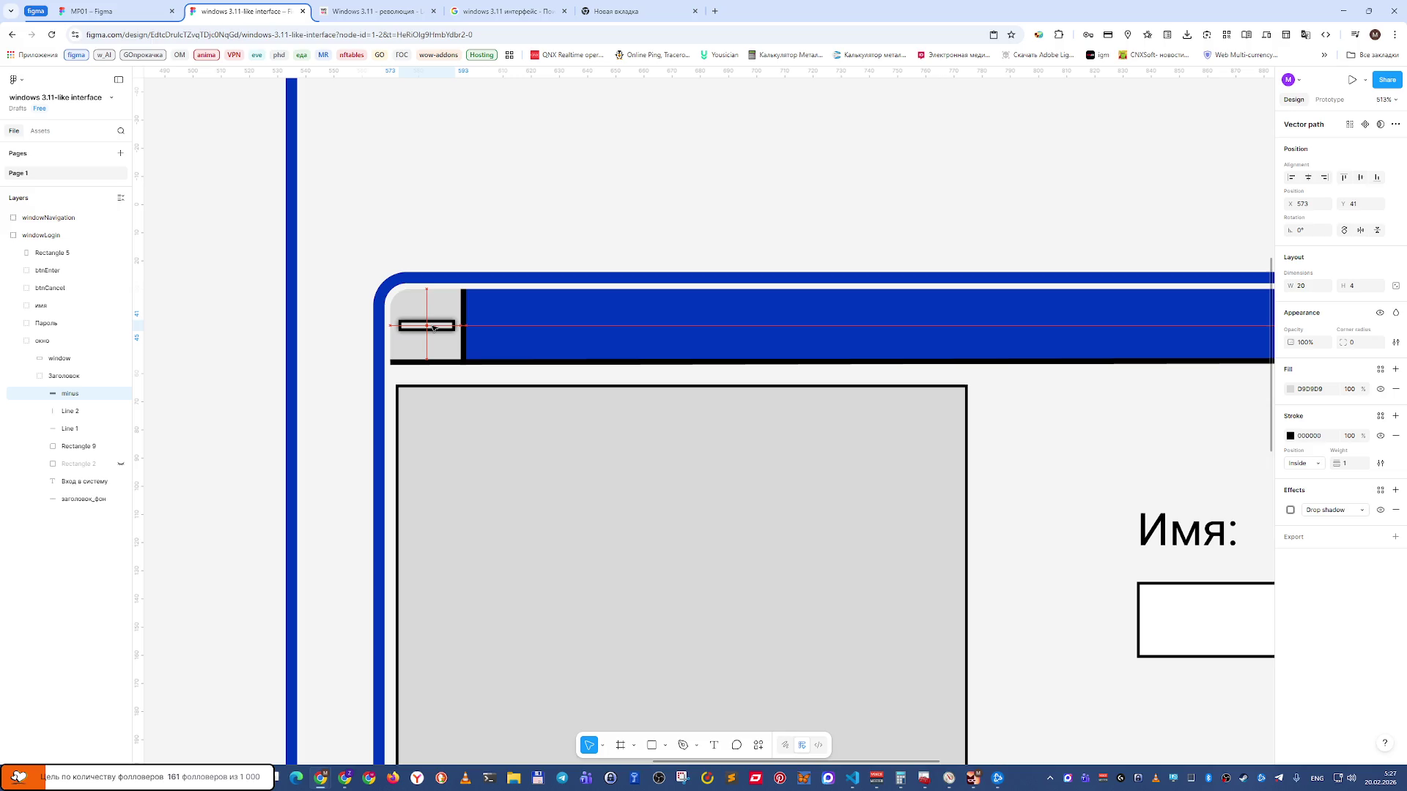
click(540, 211)
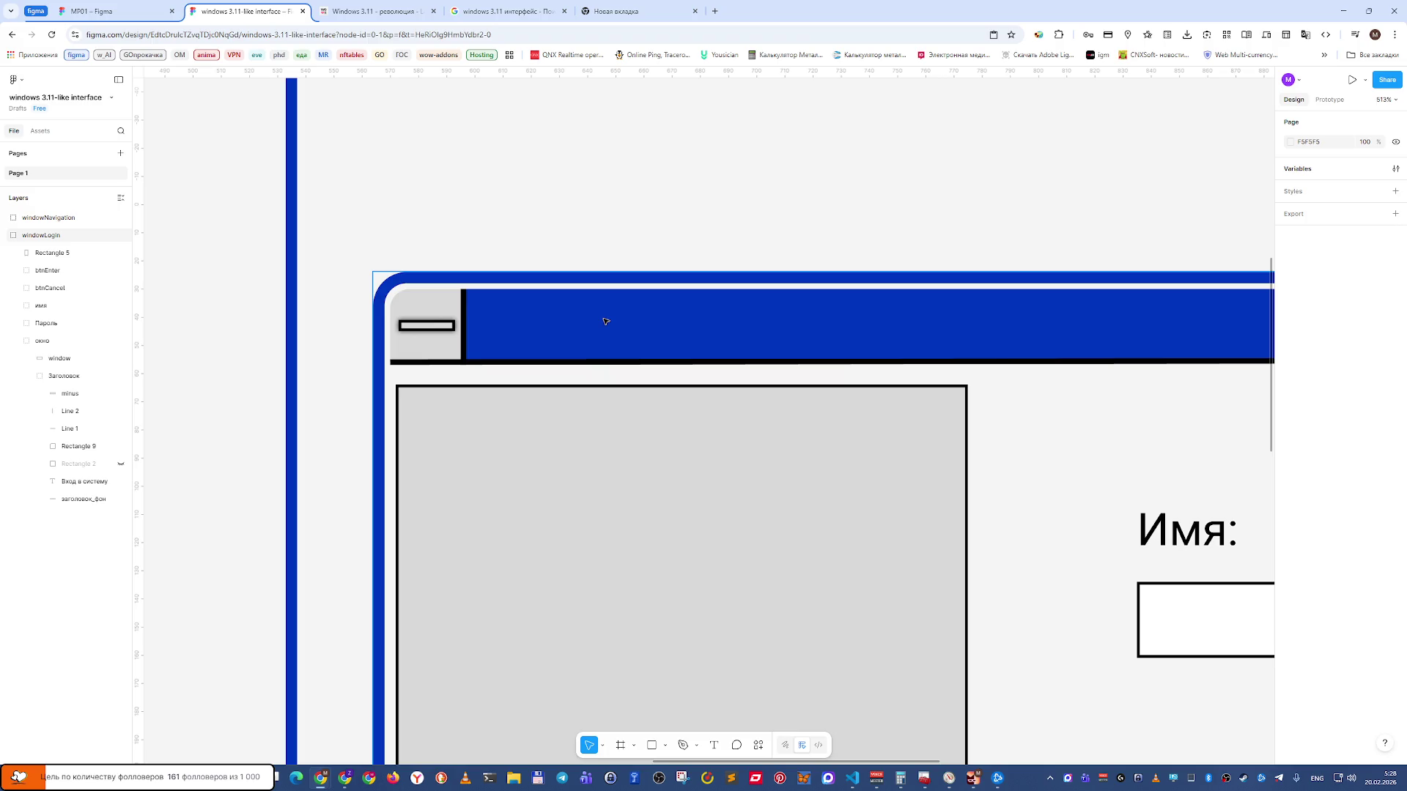
Check the title group's corner radius and select the blue заголовок_фон rectangle.
scroll(644, 414, down, 1)
click(646, 410)
double_click(436, 312)
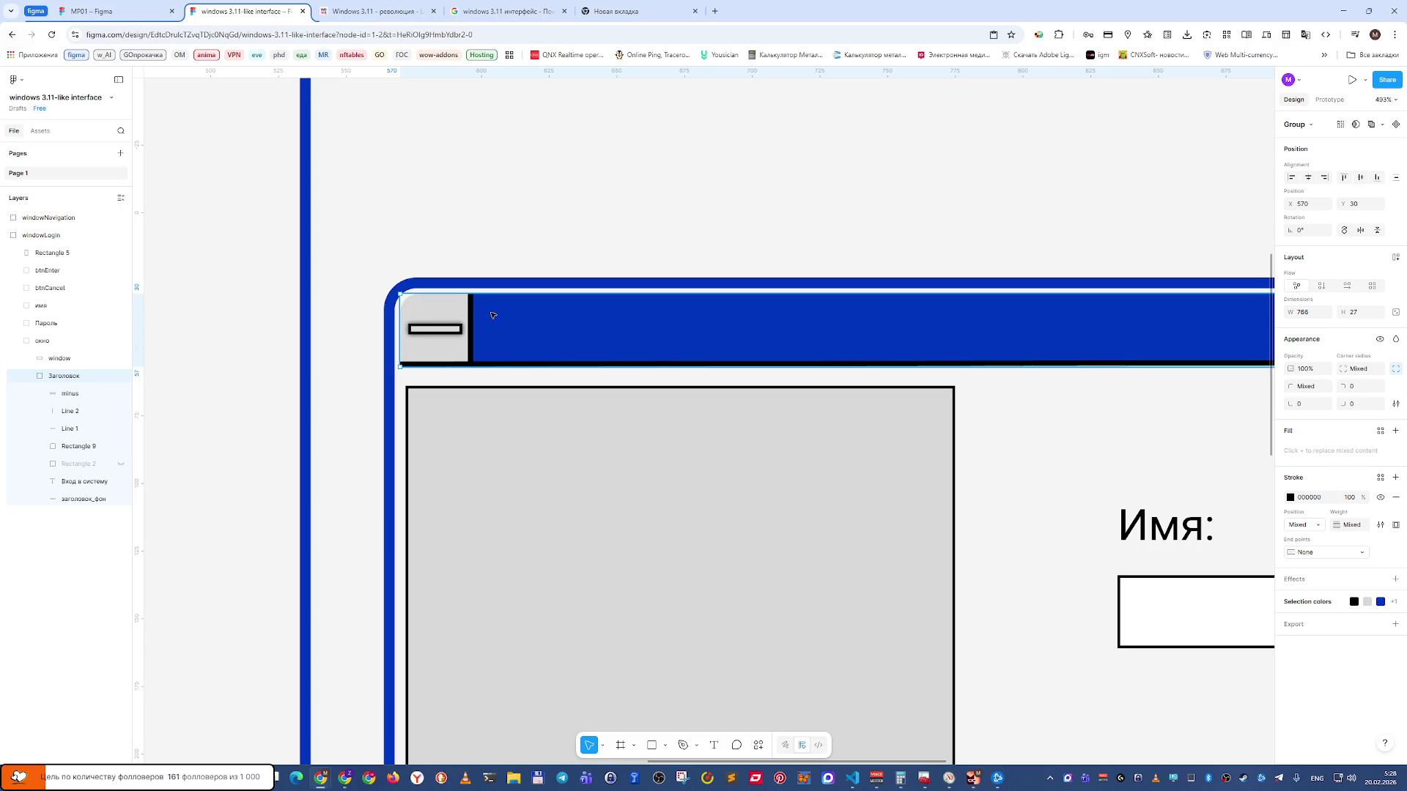
click(1305, 386)
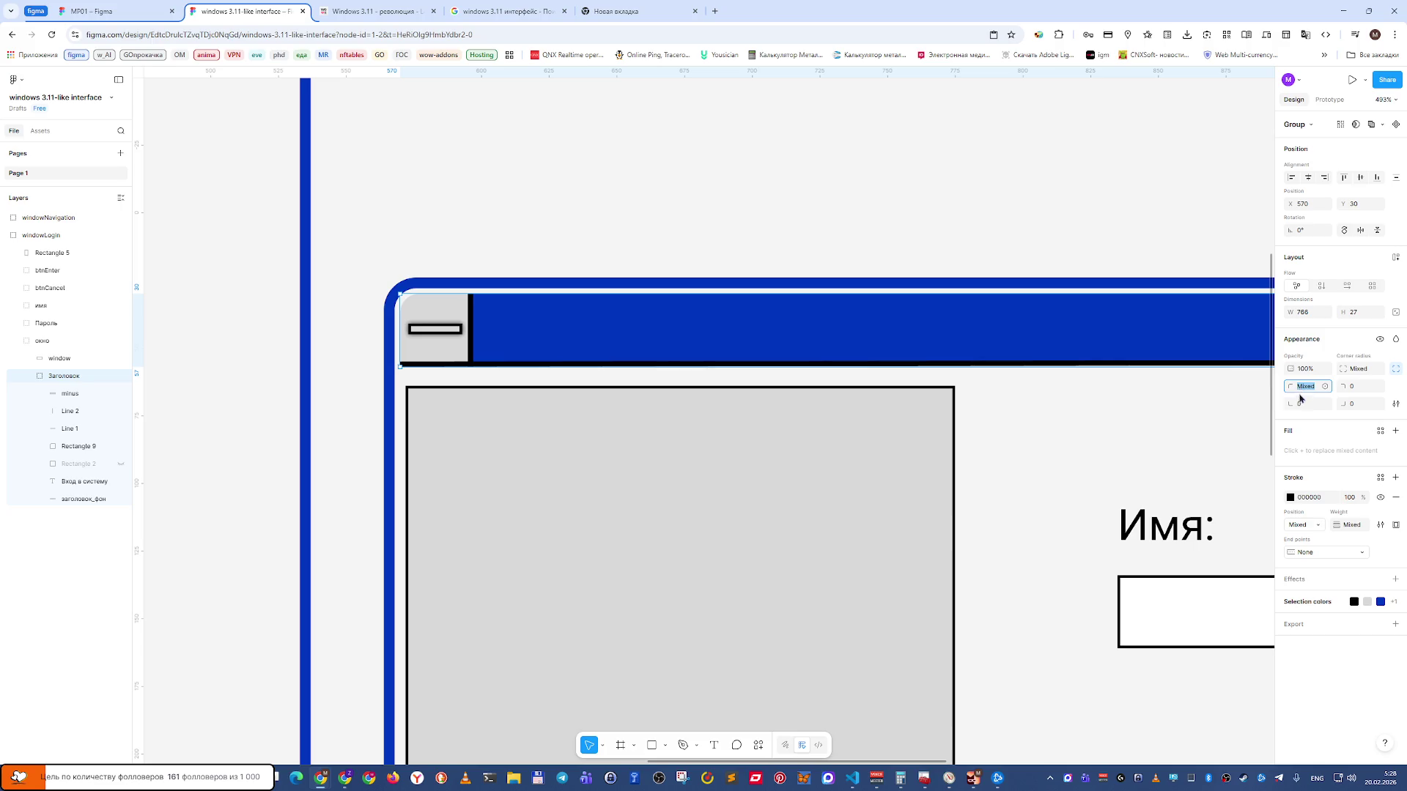
click(433, 304)
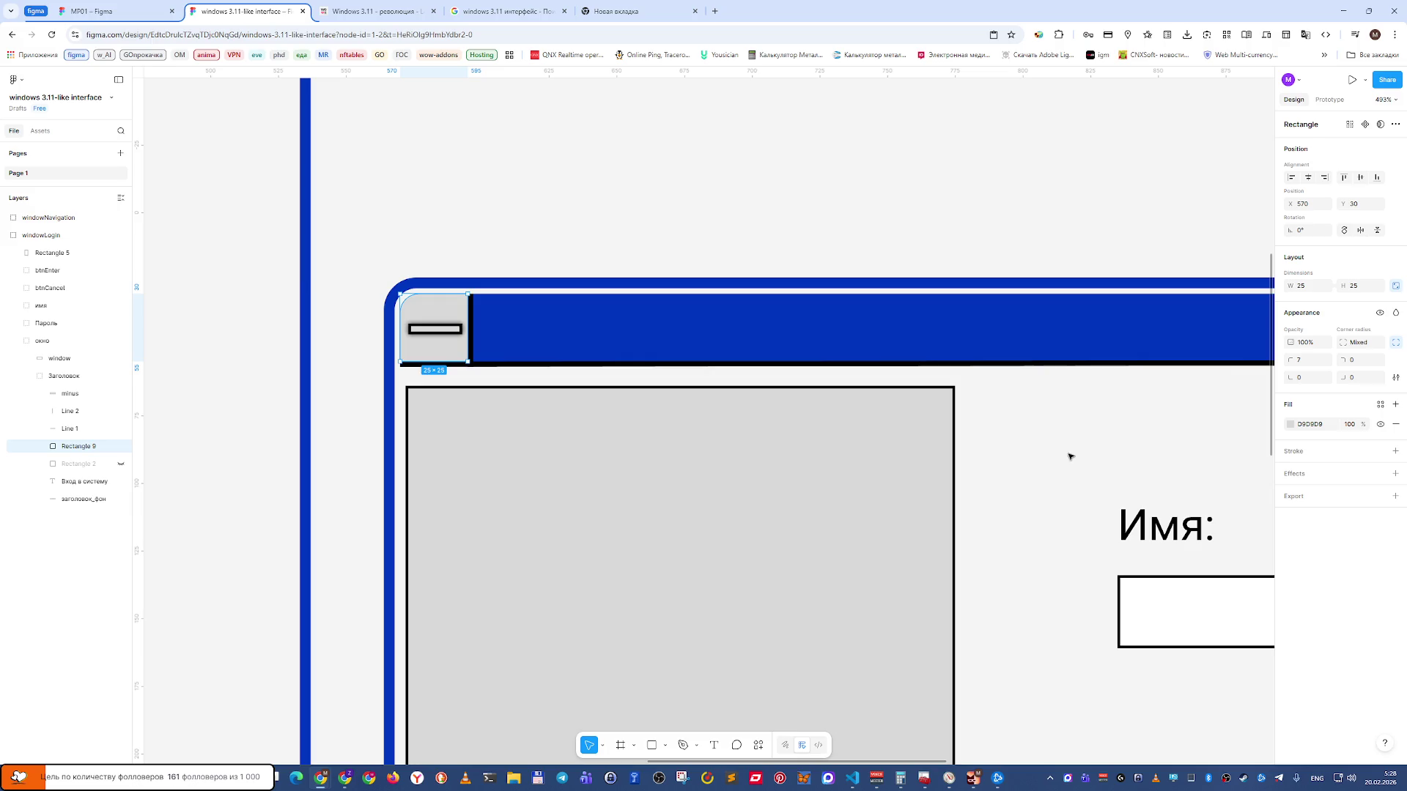
click(959, 338)
double_click(956, 334)
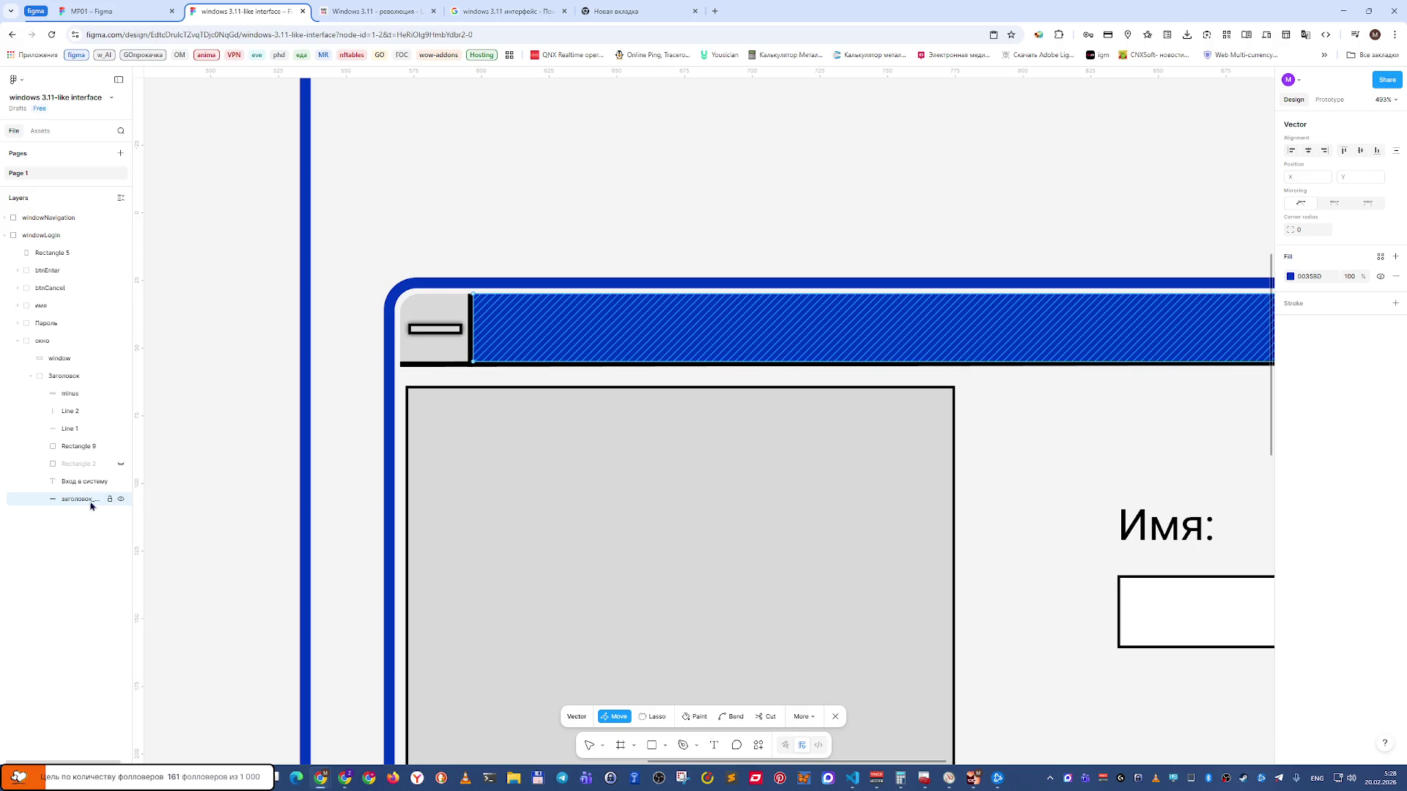
Give the заголовок_фон layer a top-right corner radius of 7.
double_click(68, 500)
click(68, 501)
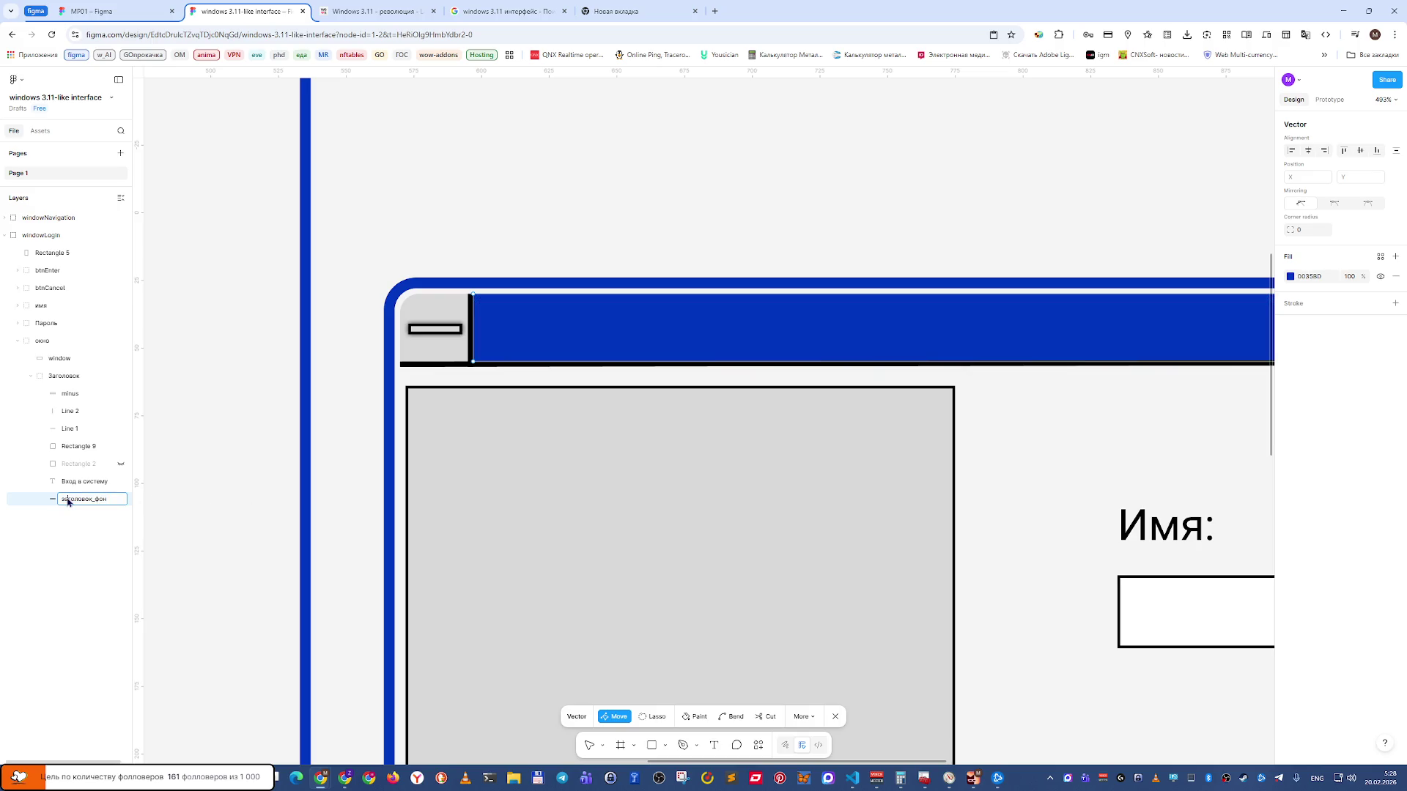
click(60, 546)
click(75, 501)
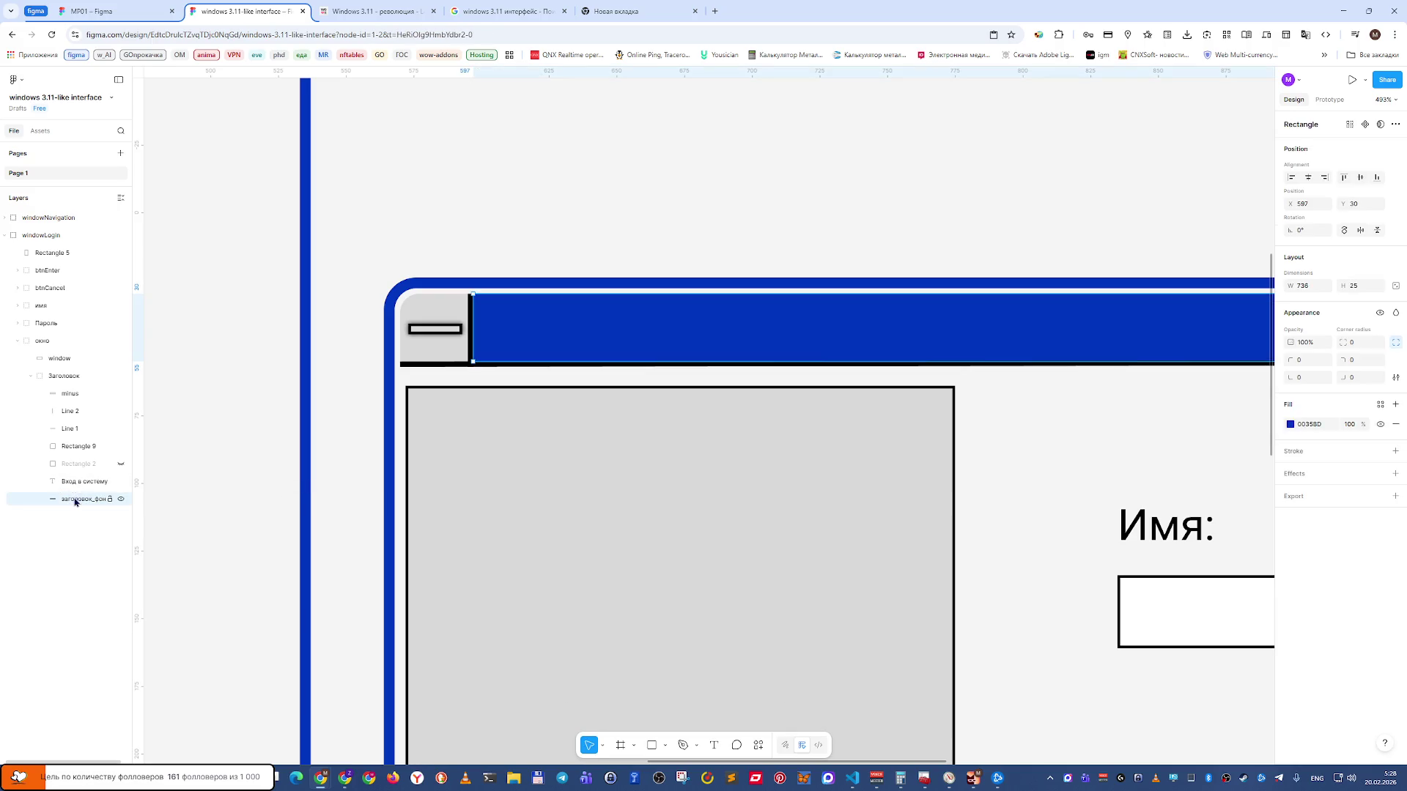
click(1361, 364)
text(7)
key(Return)
Widen the blue title bar's right end to 737 and check Line 1 against the reference.
scroll(1025, 440, right, 10)
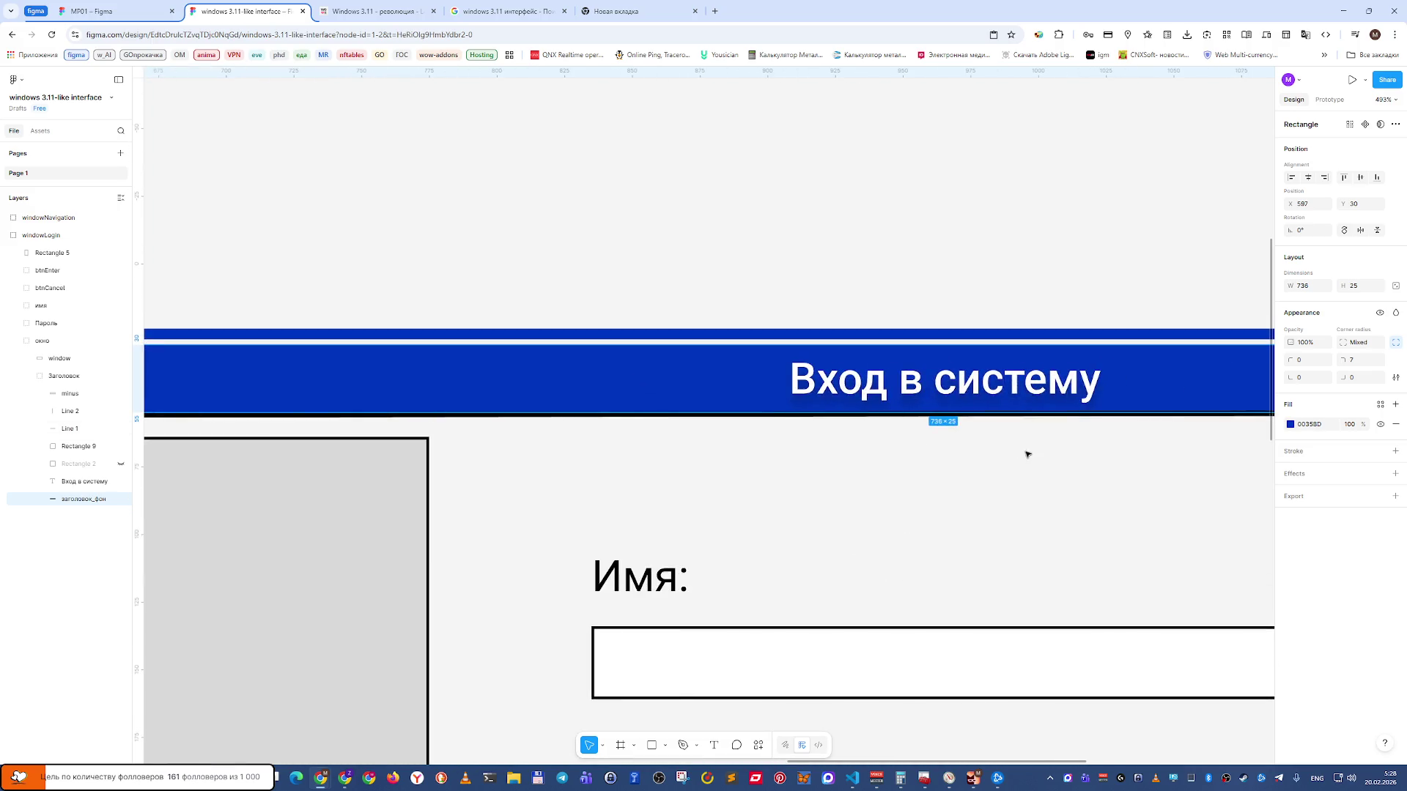
scroll(732, 454, right, 3)
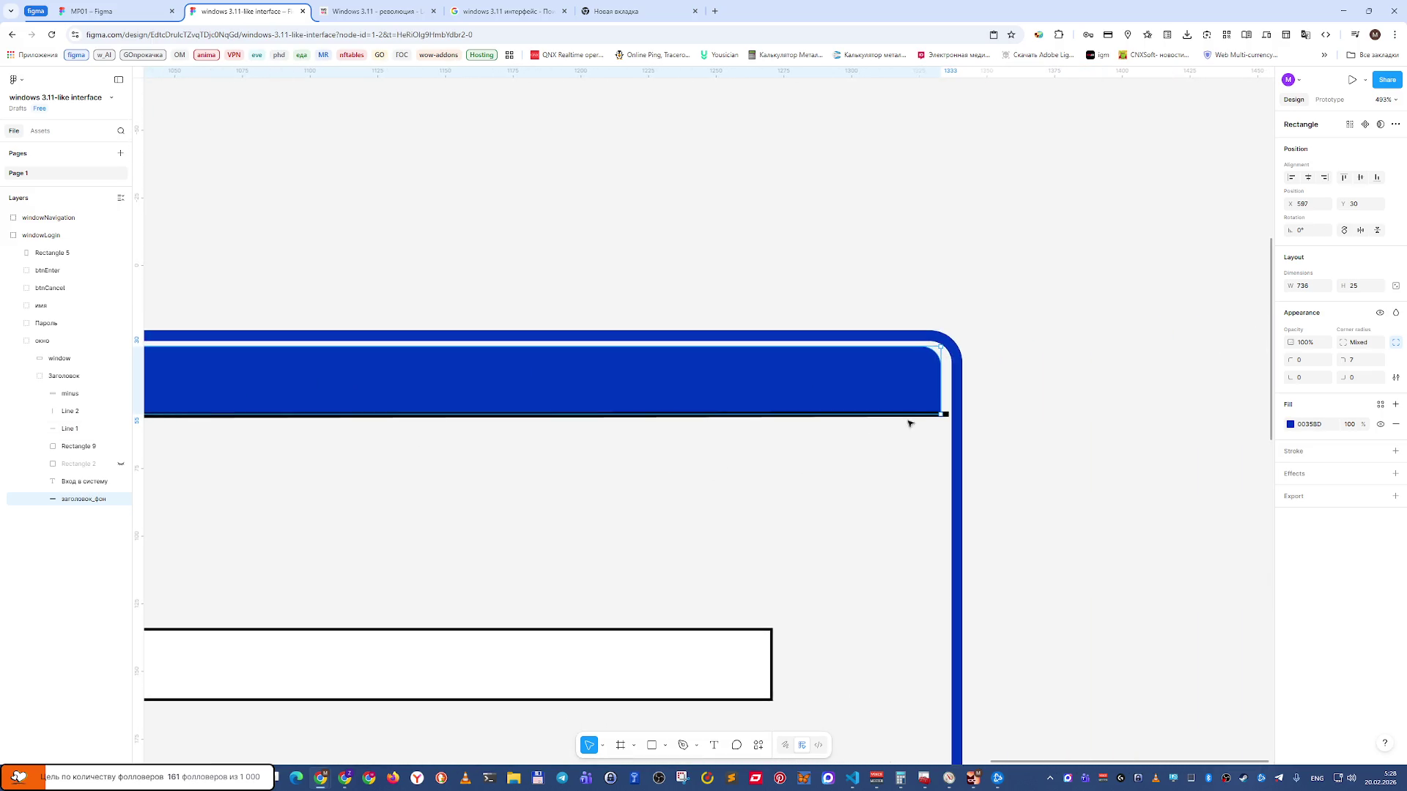
drag(938, 387, 942, 383)
click(1002, 337)
click(931, 378)
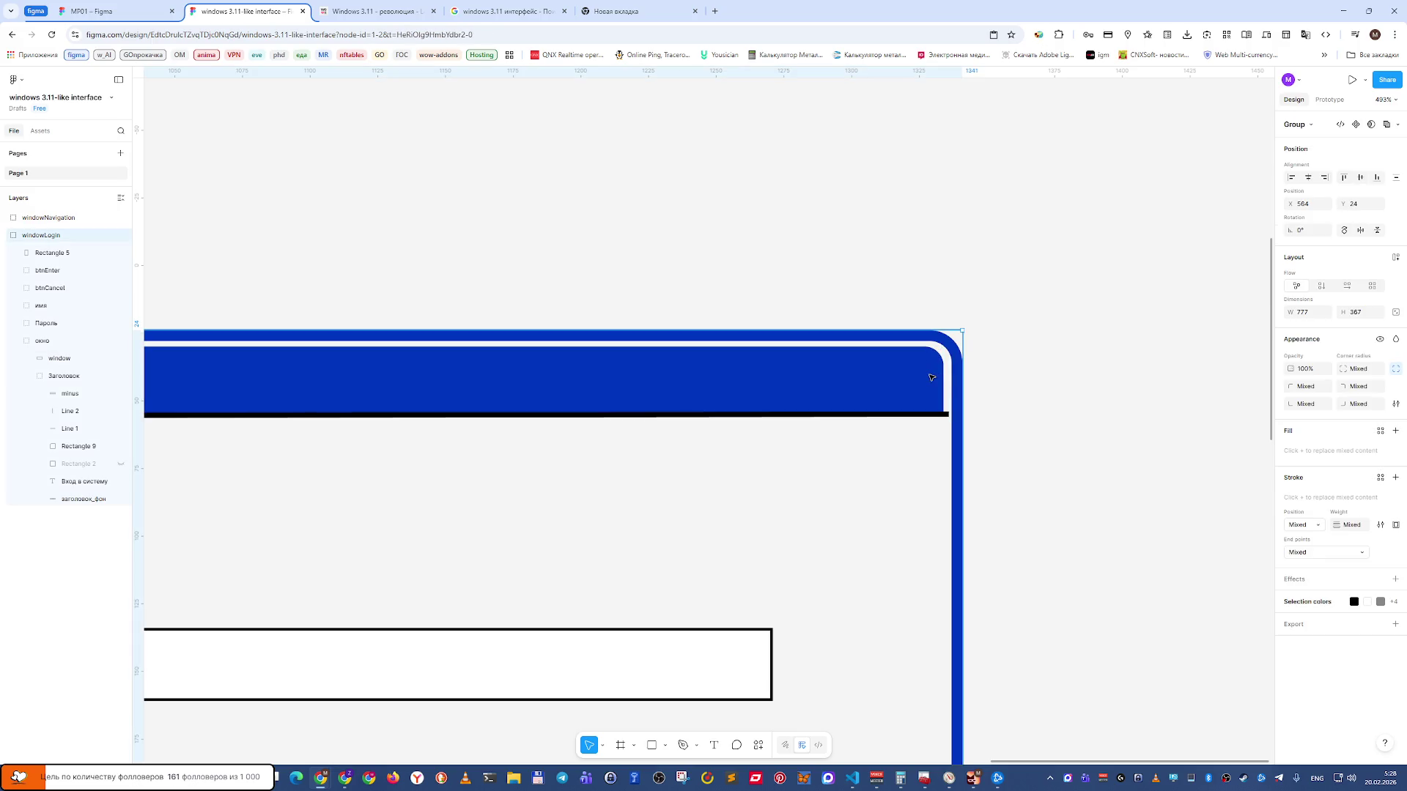
double_click(931, 377)
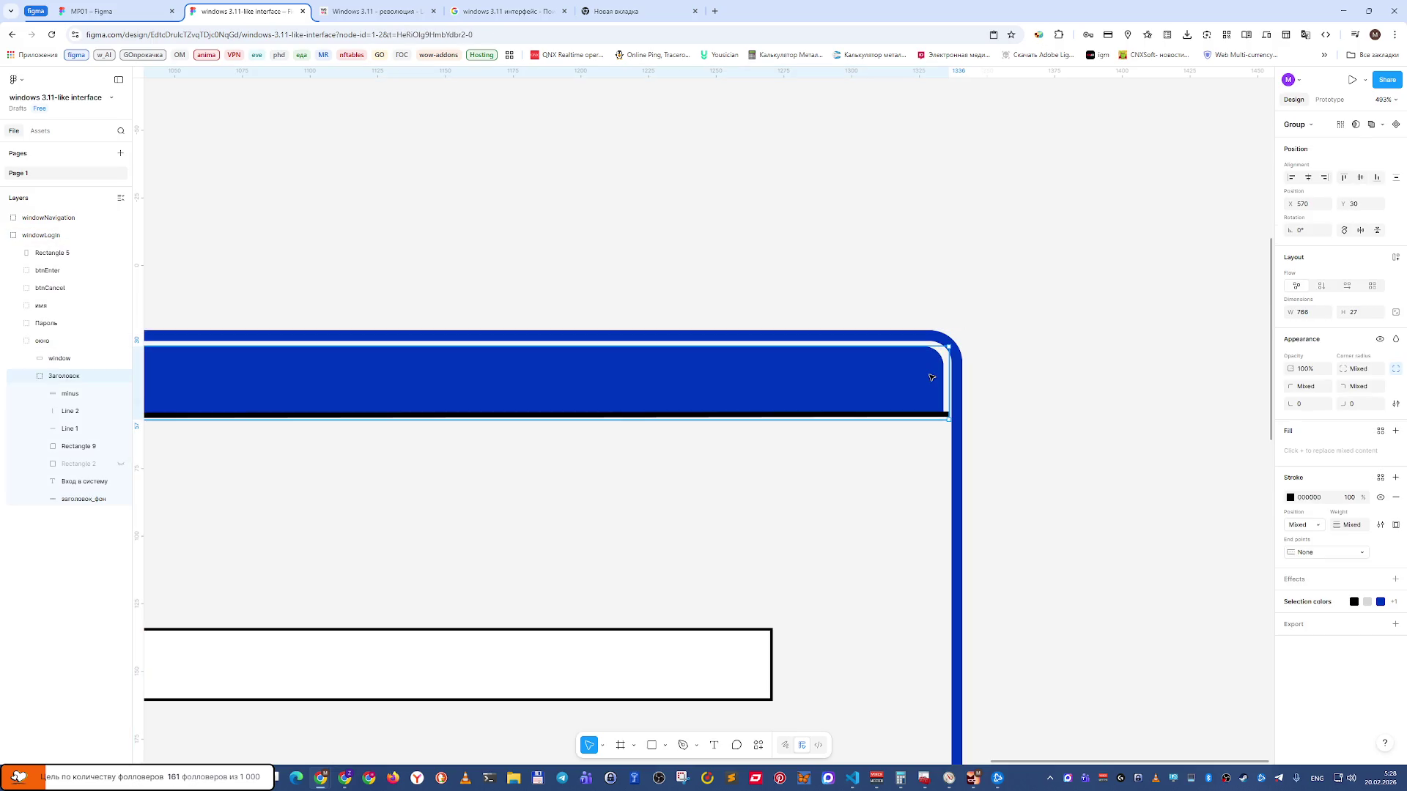
click(944, 415)
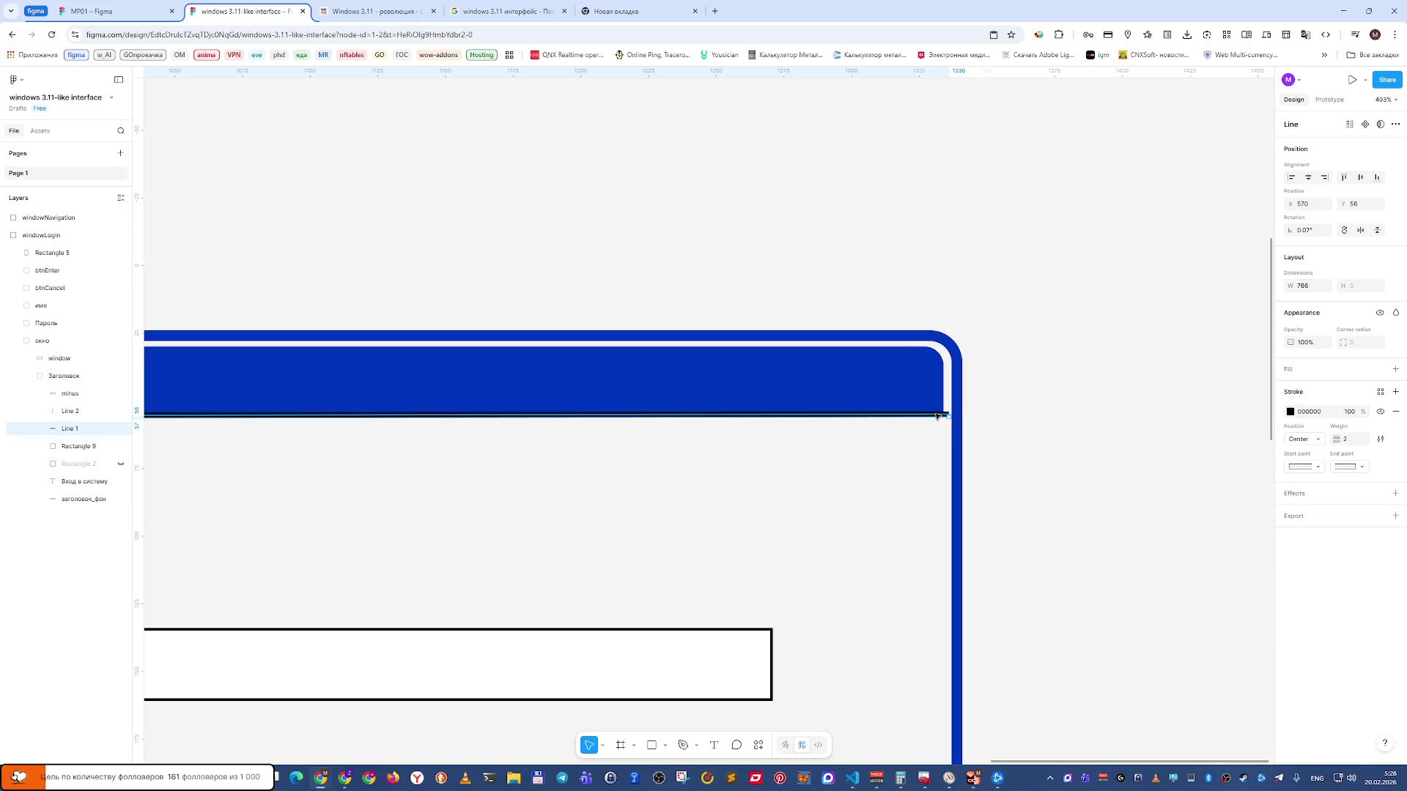
key(ctrl+Tab)
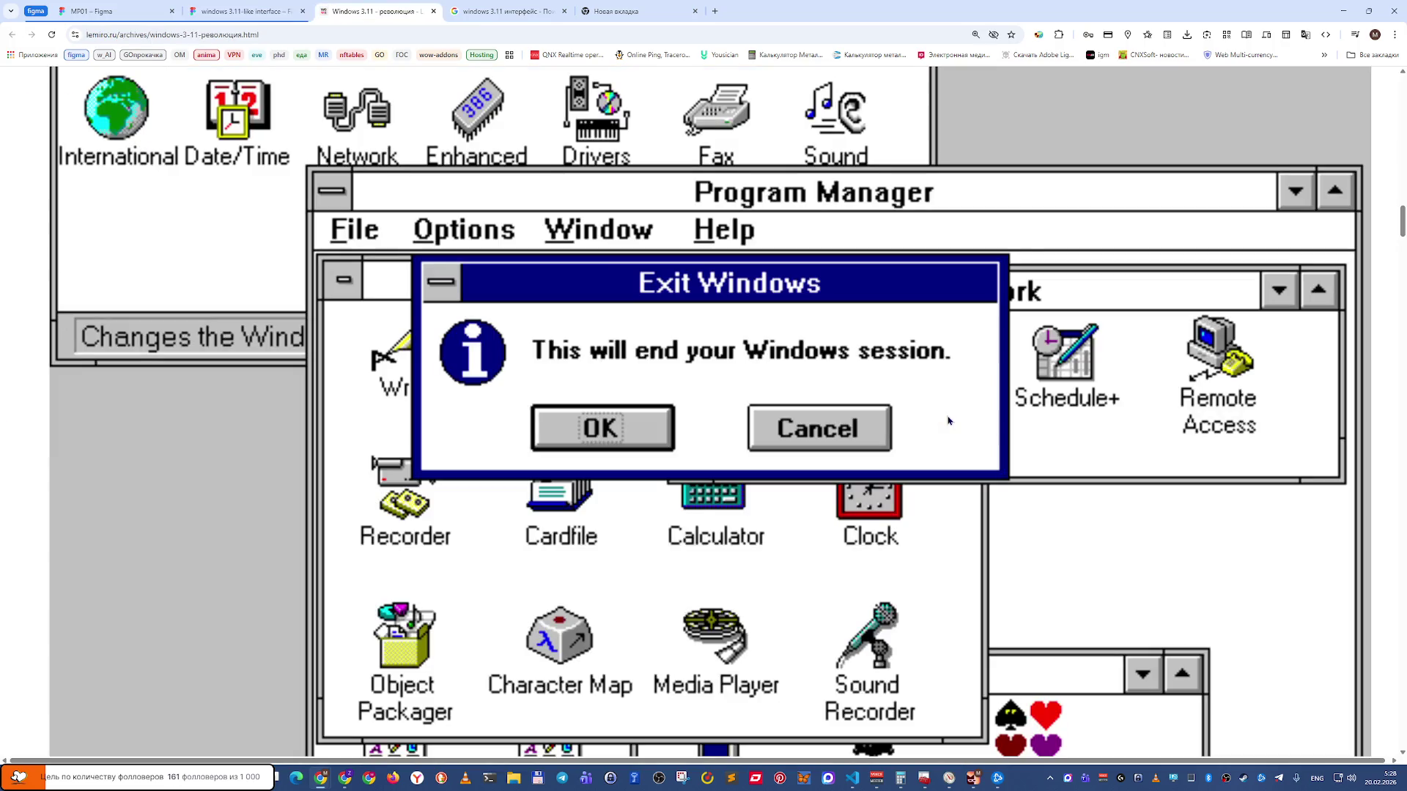
key(ctrl+shift+Tab)
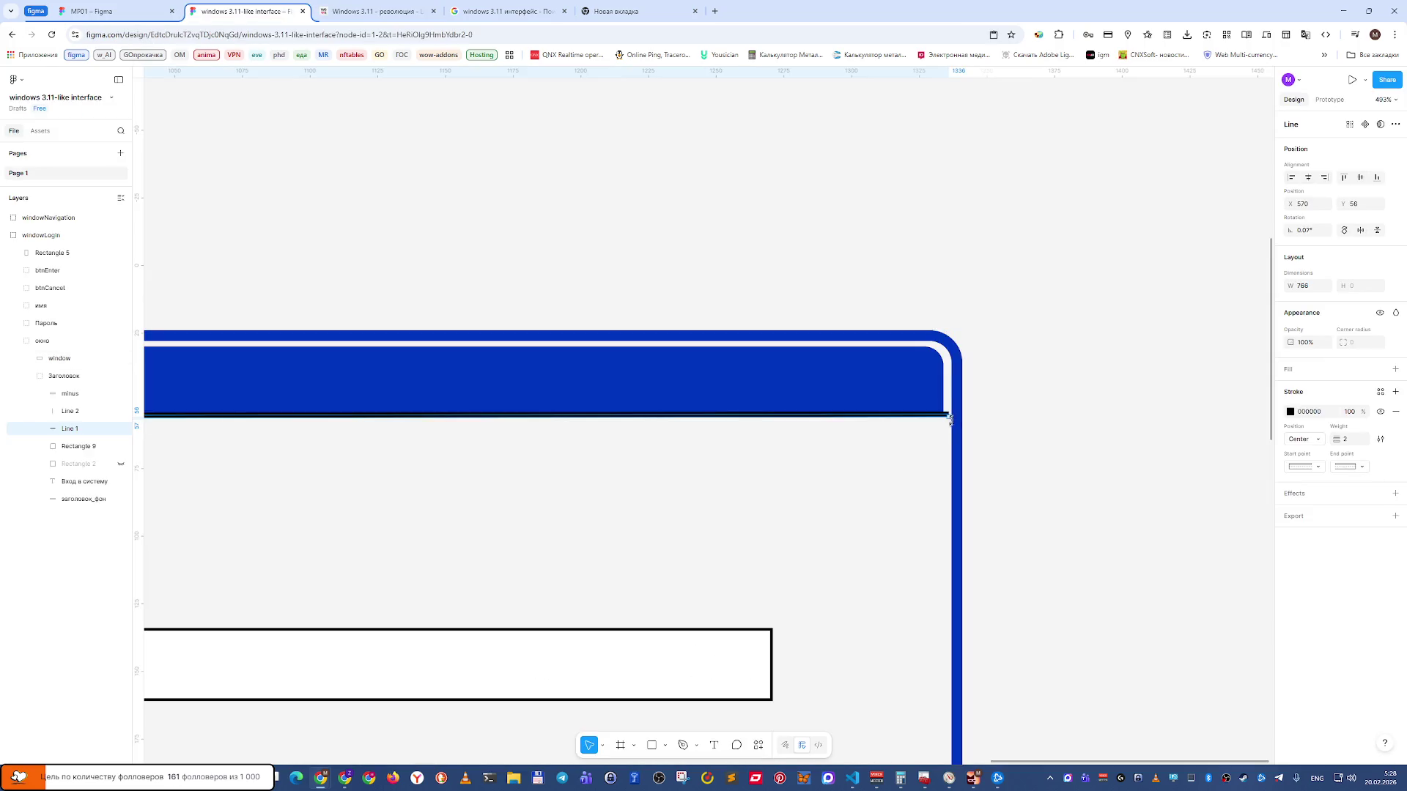
click(1008, 398)
Try top-right corner radii of 8 and 9 on the заголовок_фон title bar.
click(926, 384)
double_click(926, 384)
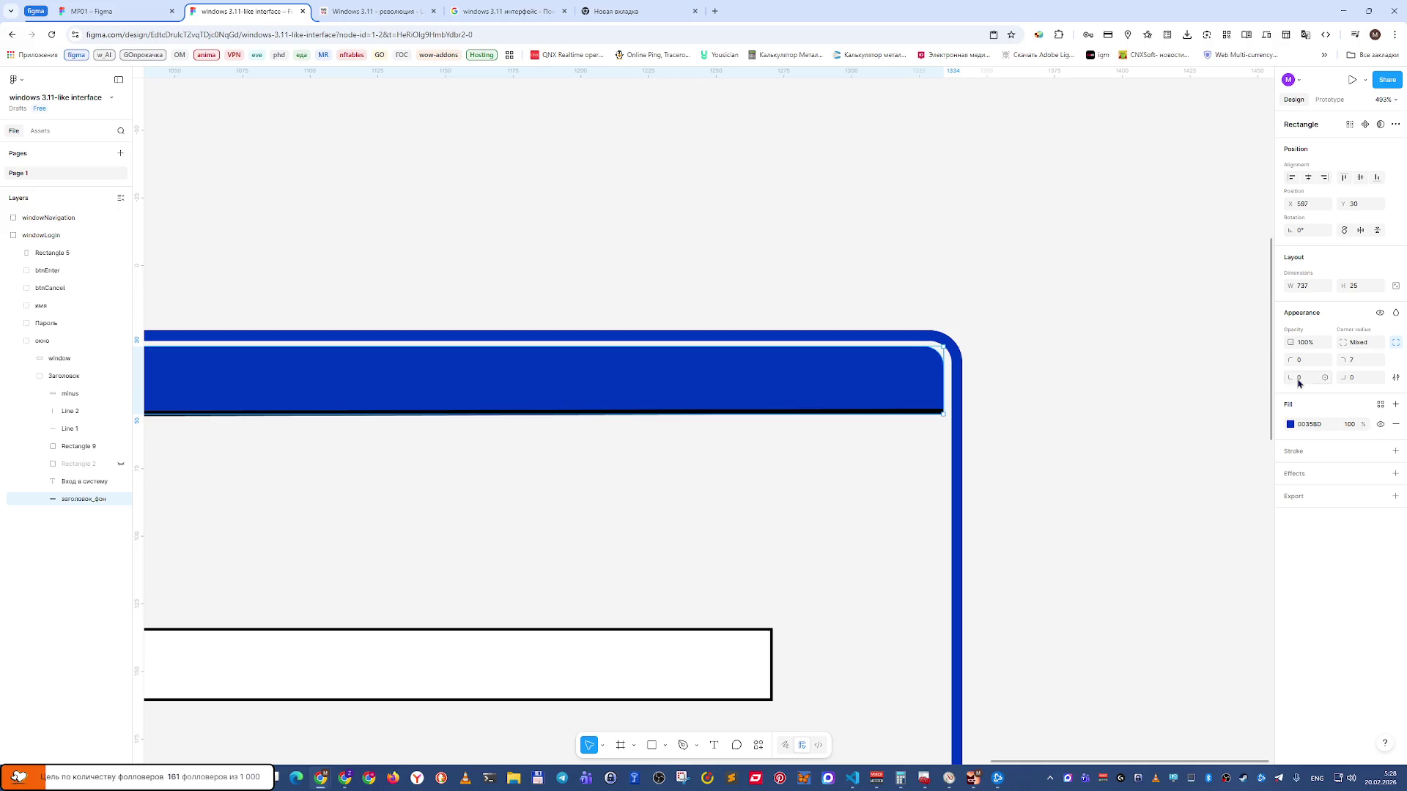
click(1359, 361)
text(8)
key(Return)
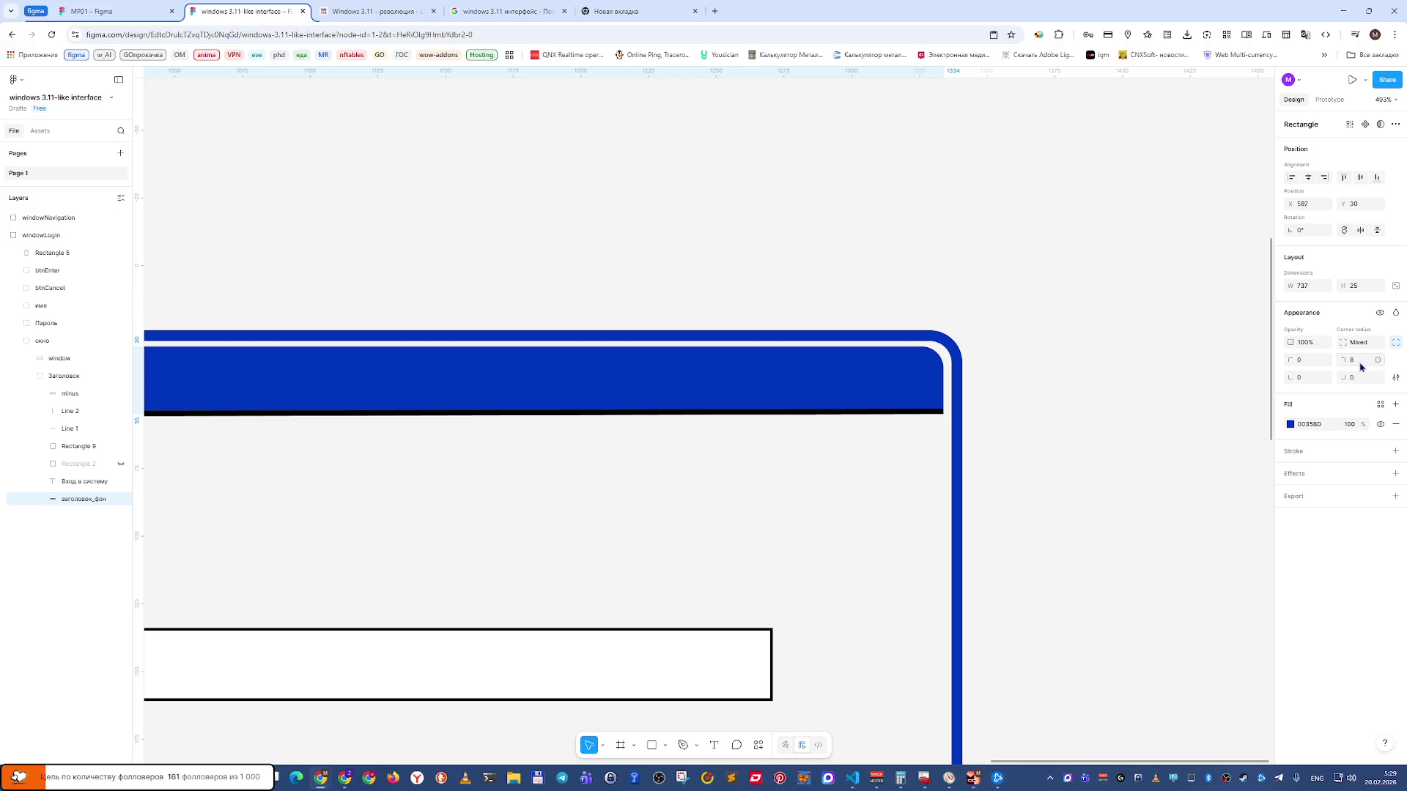
click(1360, 365)
text(9)
key(Return)
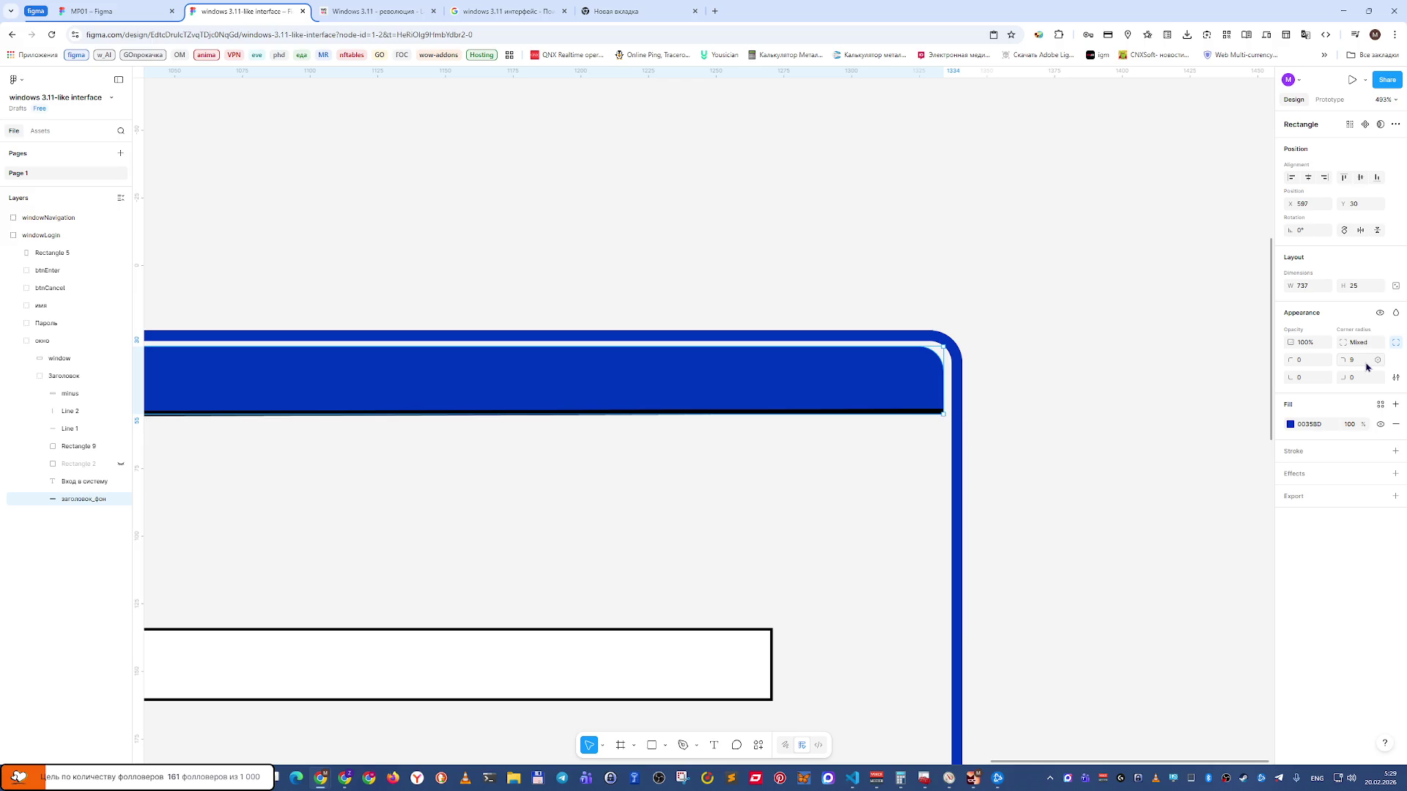
click(1378, 360)
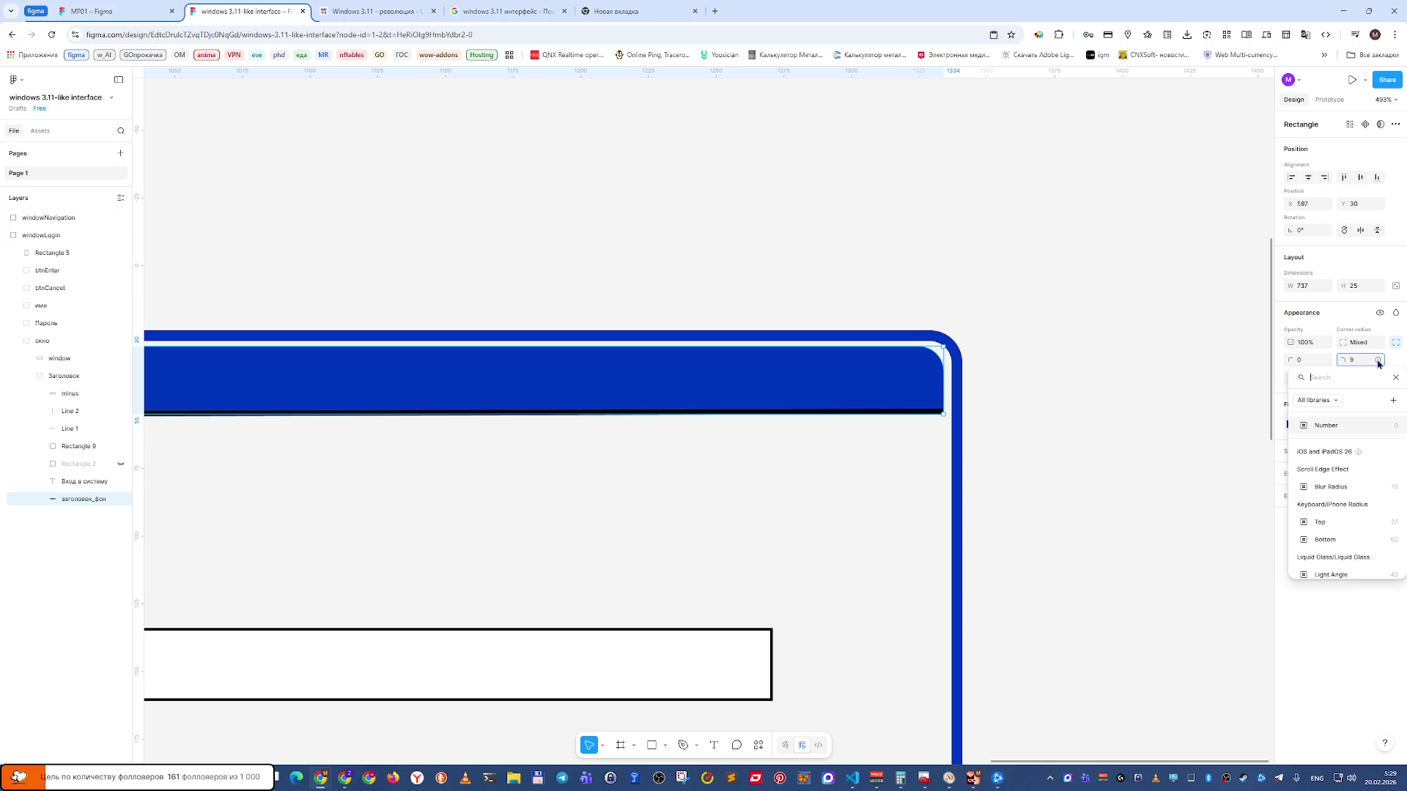
click(1378, 360)
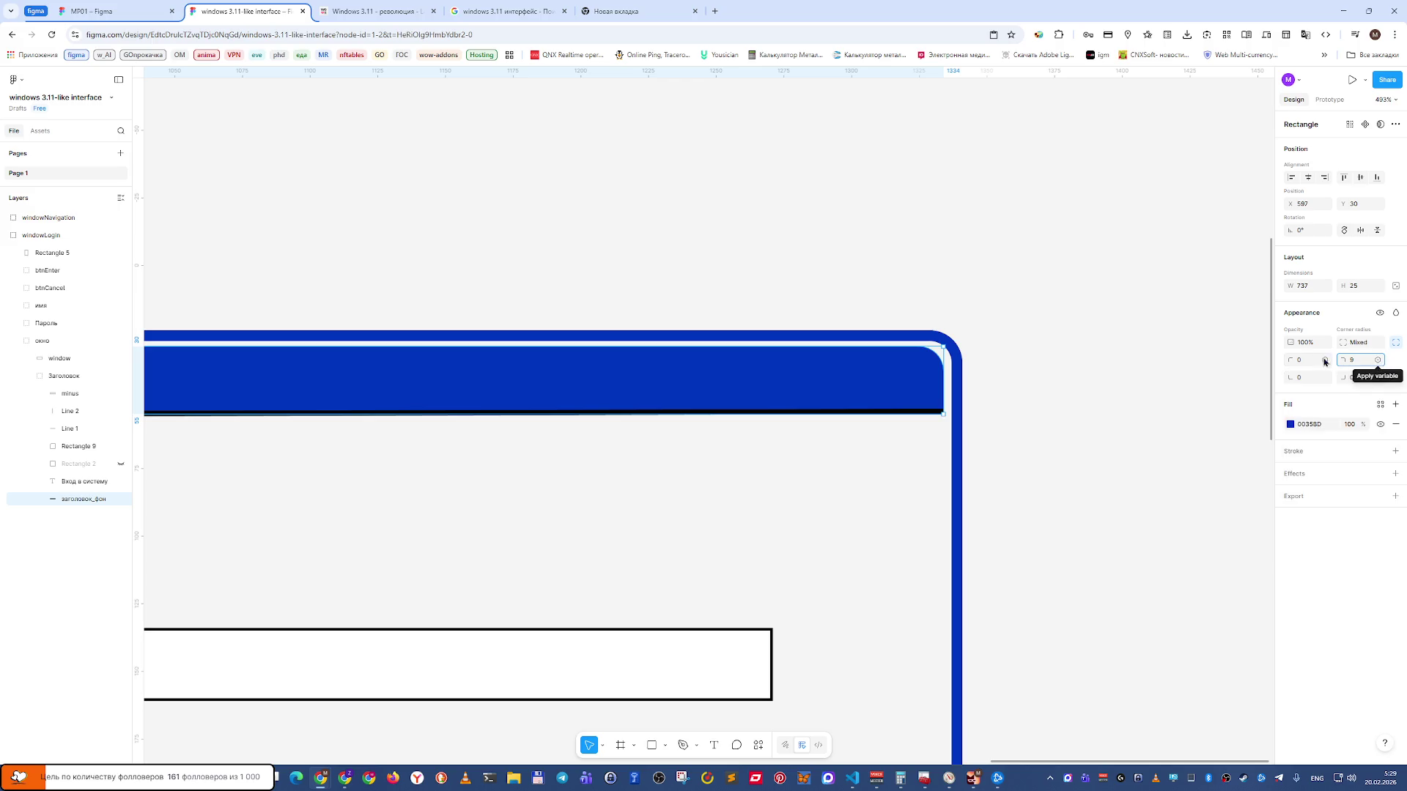
Settle the blue title-bar background's top-right corner radius at 8.
click(1008, 317)
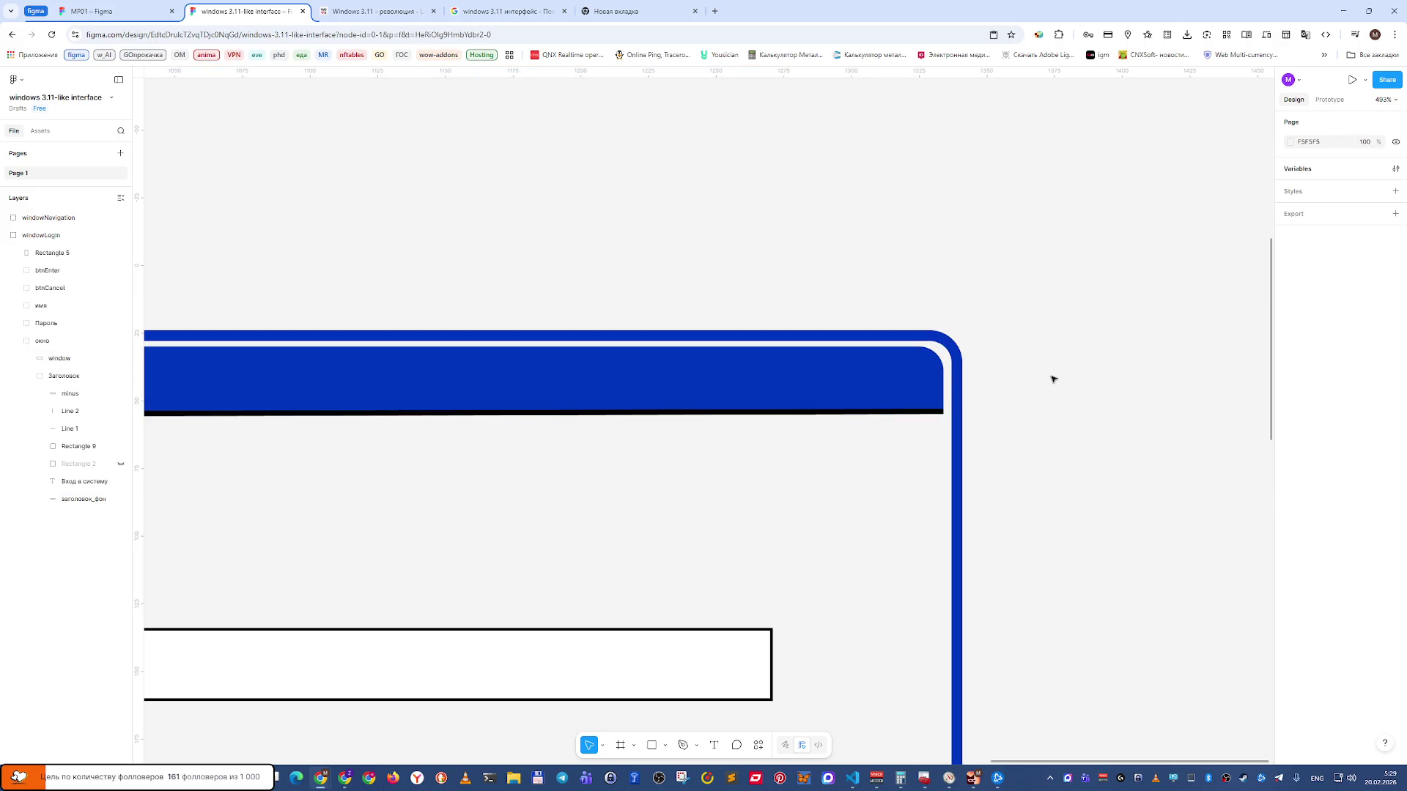
double_click(901, 392)
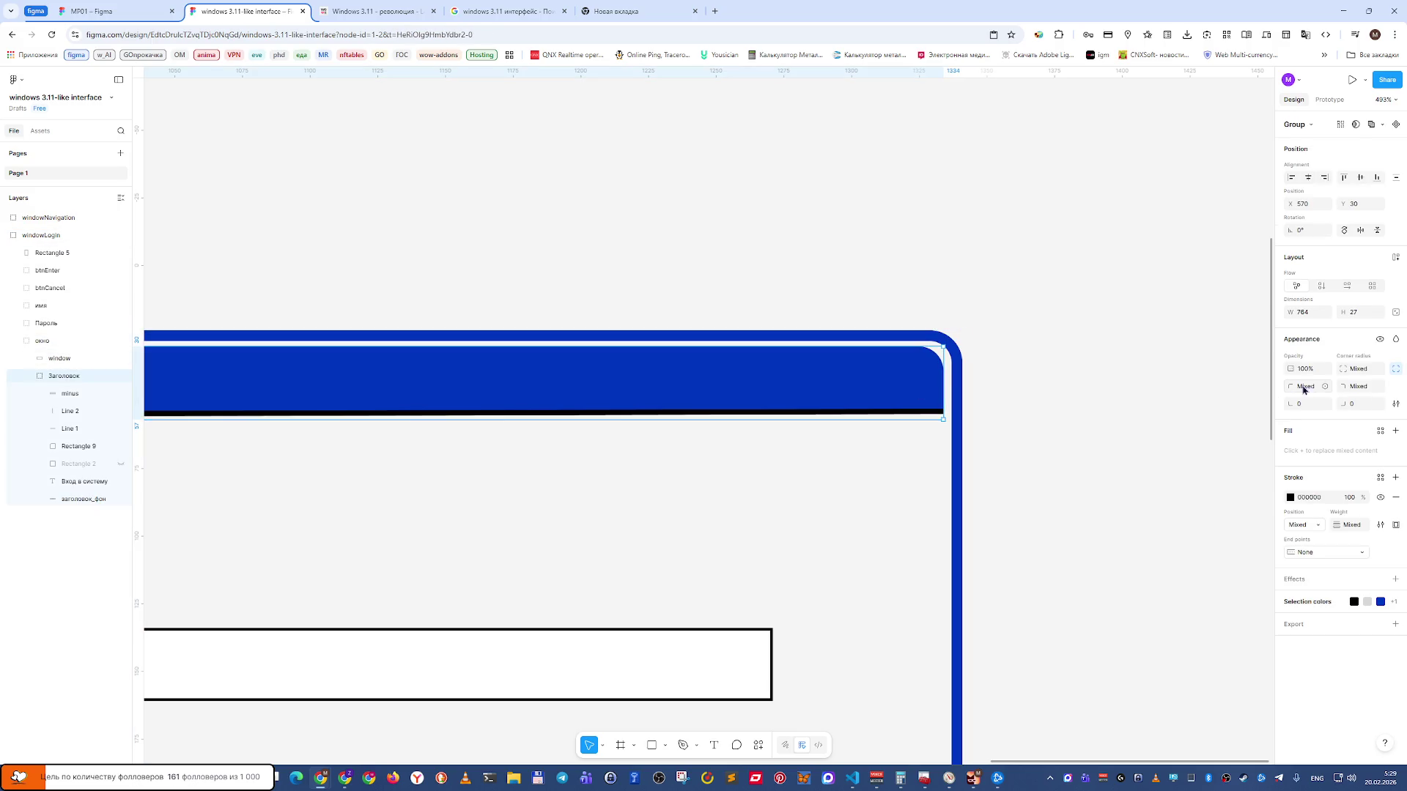
click(1364, 387)
click(967, 316)
click(920, 353)
click(916, 369)
double_click(916, 369)
click(1360, 366)
key(Return)
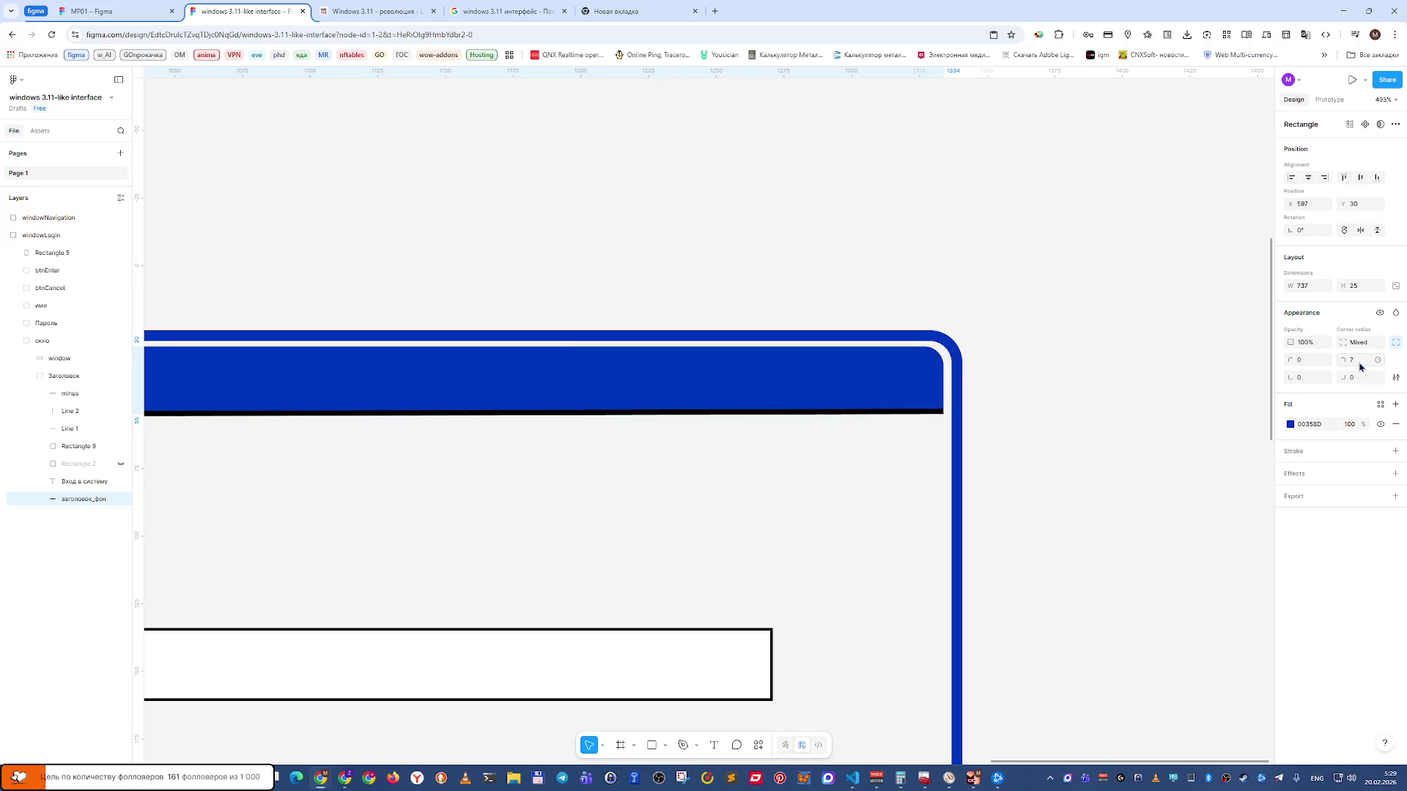
click(1360, 366)
text(8)
key(Return)
click(1039, 379)
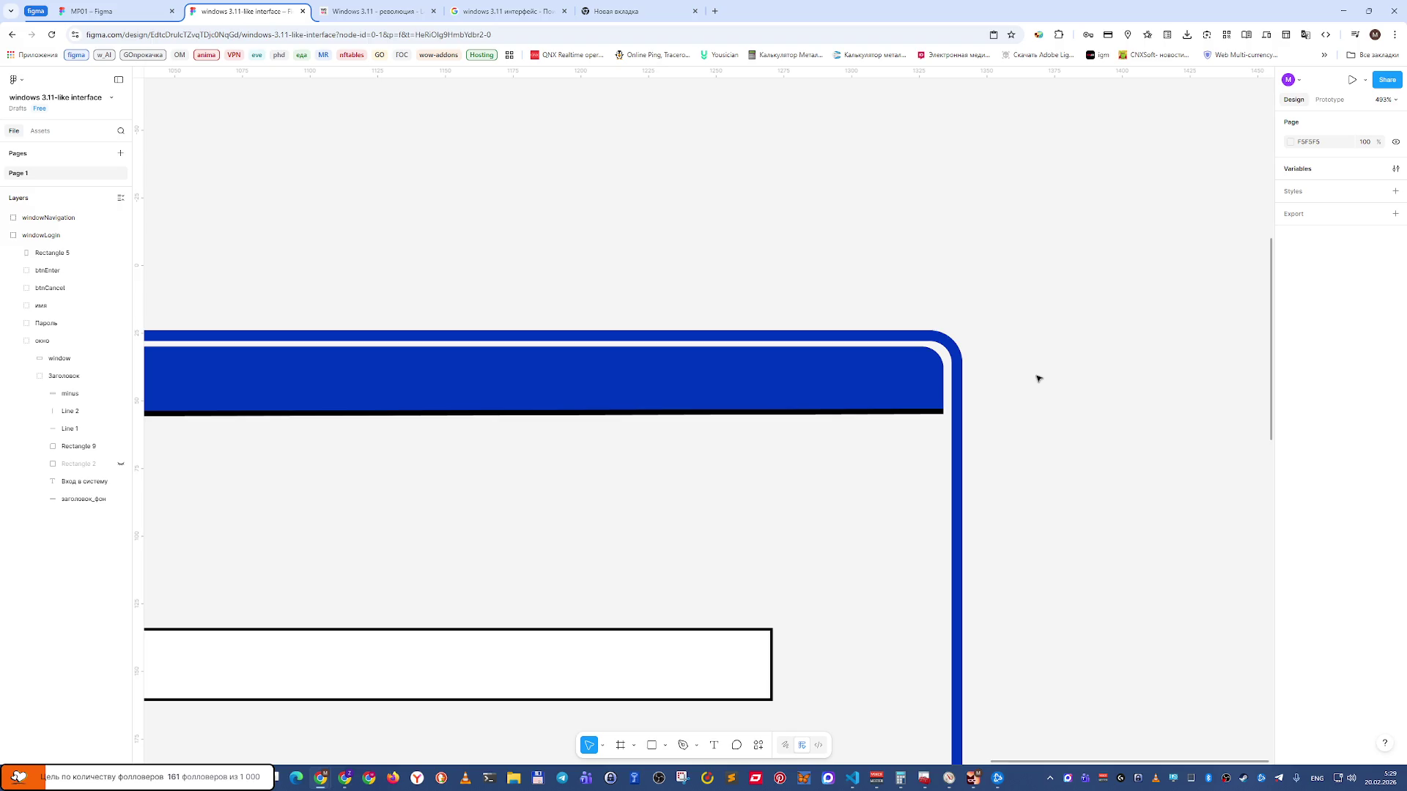
Zoom out, then view the complete Вход в систему login mockup at 100%.
scroll(1004, 420, down, 2)
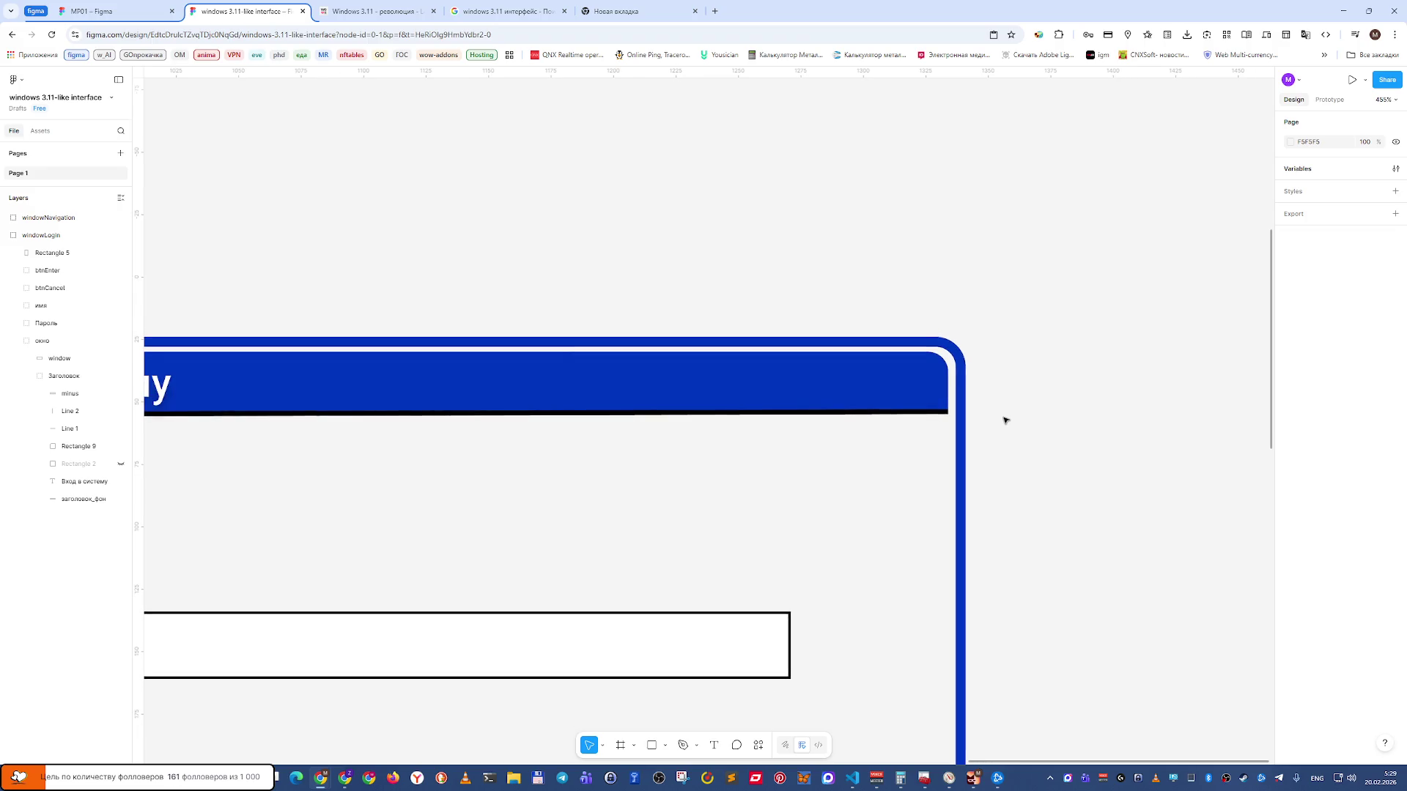
key(shift+0)
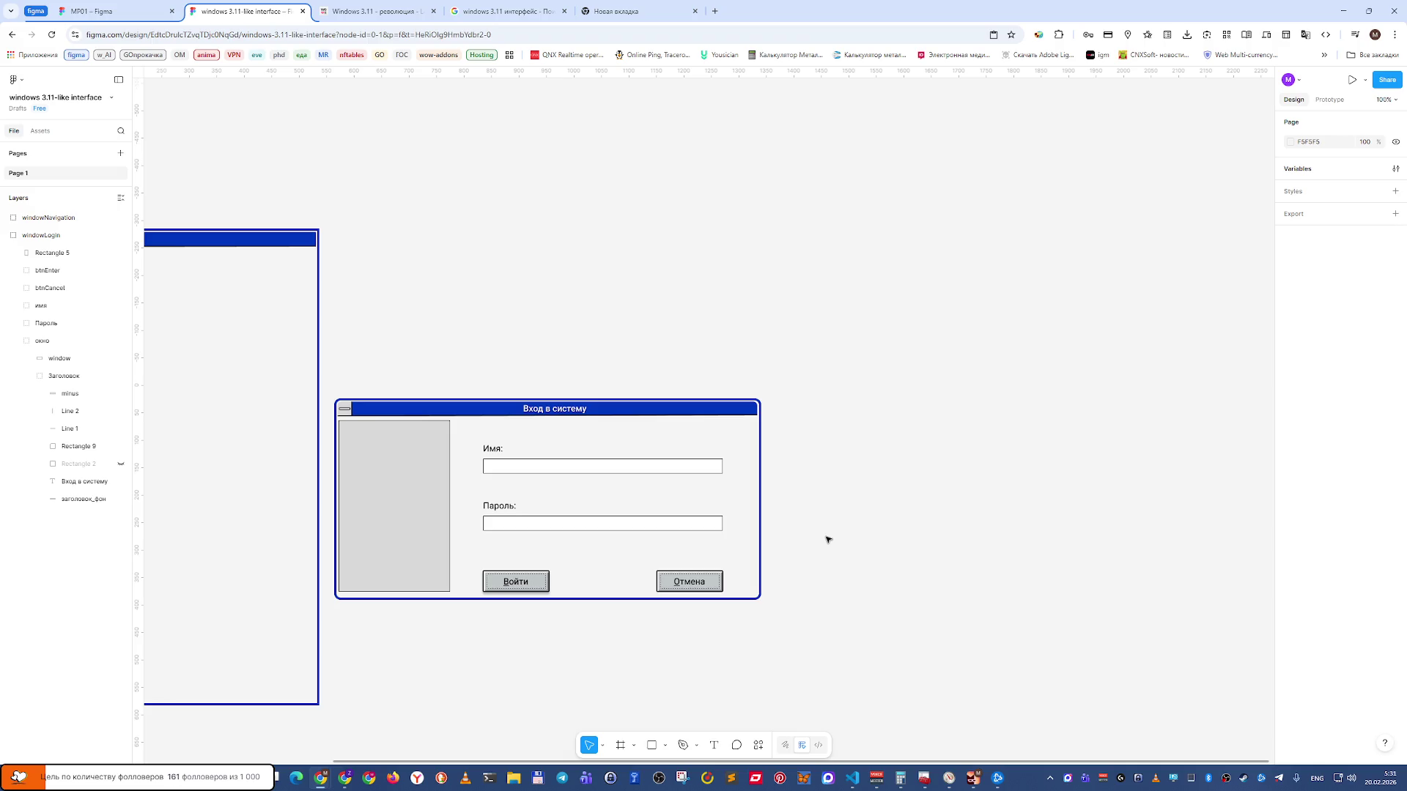
Switch to the Windows 3.11 reference article showing the Exit Windows dialog.
key(ctrl+Tab)
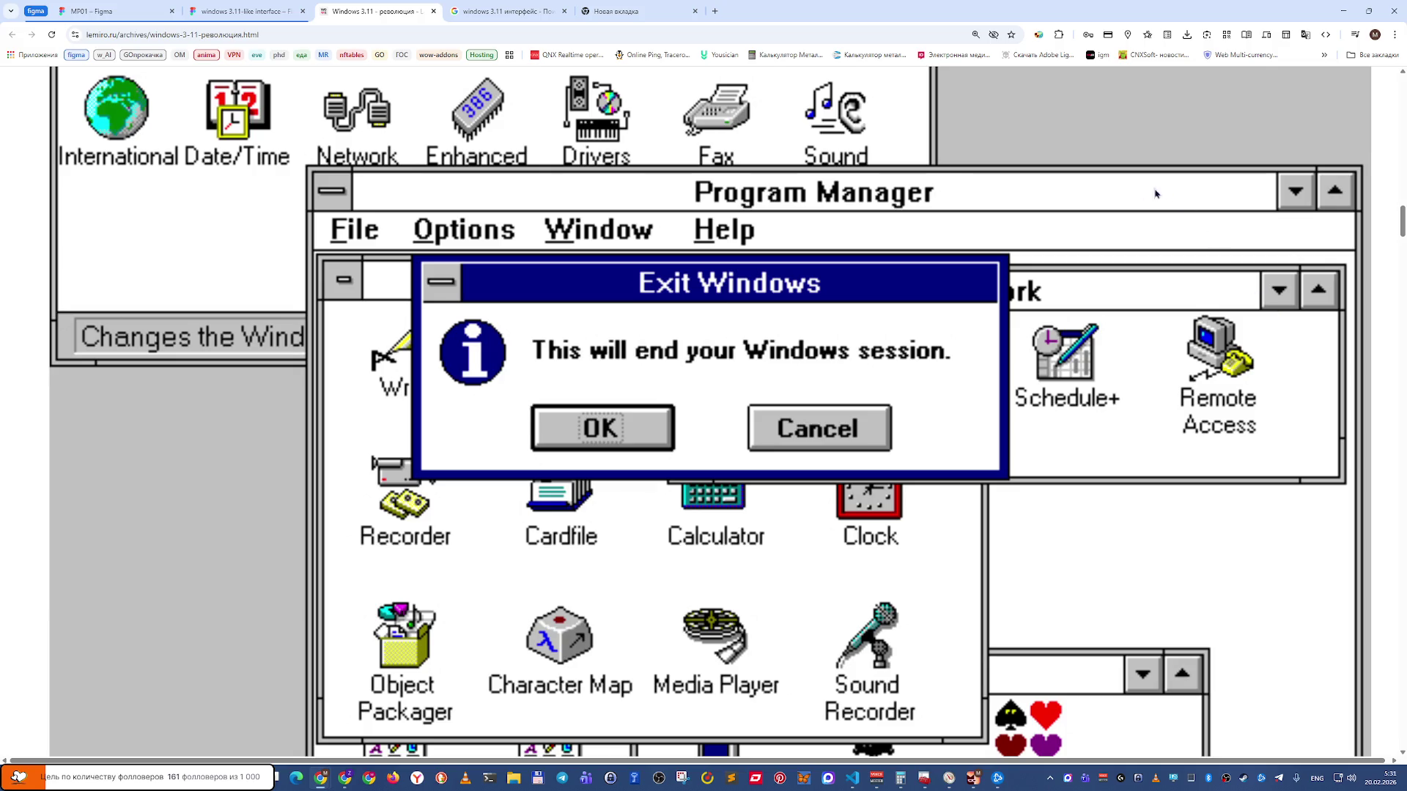
Scroll the Exit Windows reference, glance at Figma, then go to the Google Images tab.
scroll(874, 399, down, 2)
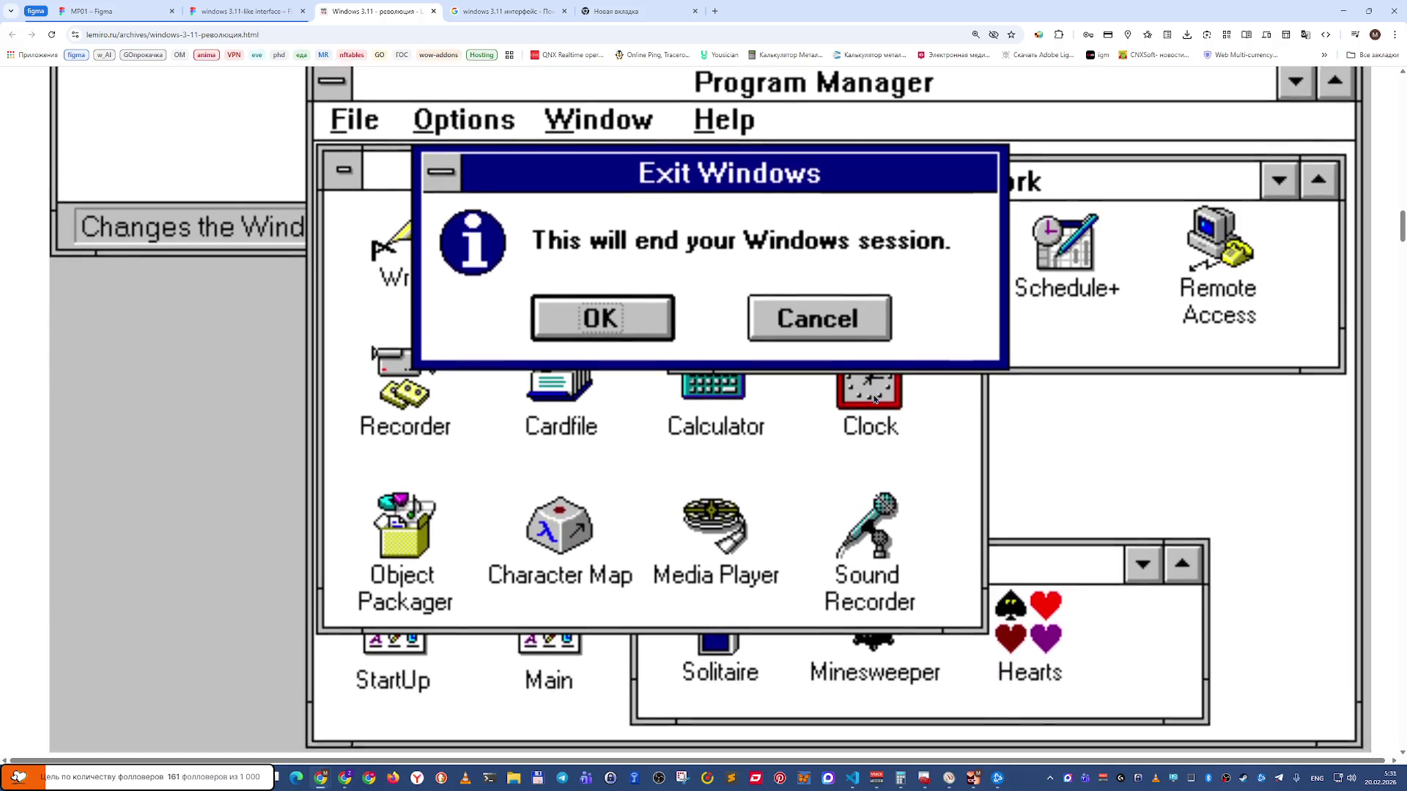
scroll(874, 399, up, 2)
scroll(874, 399, up, 3)
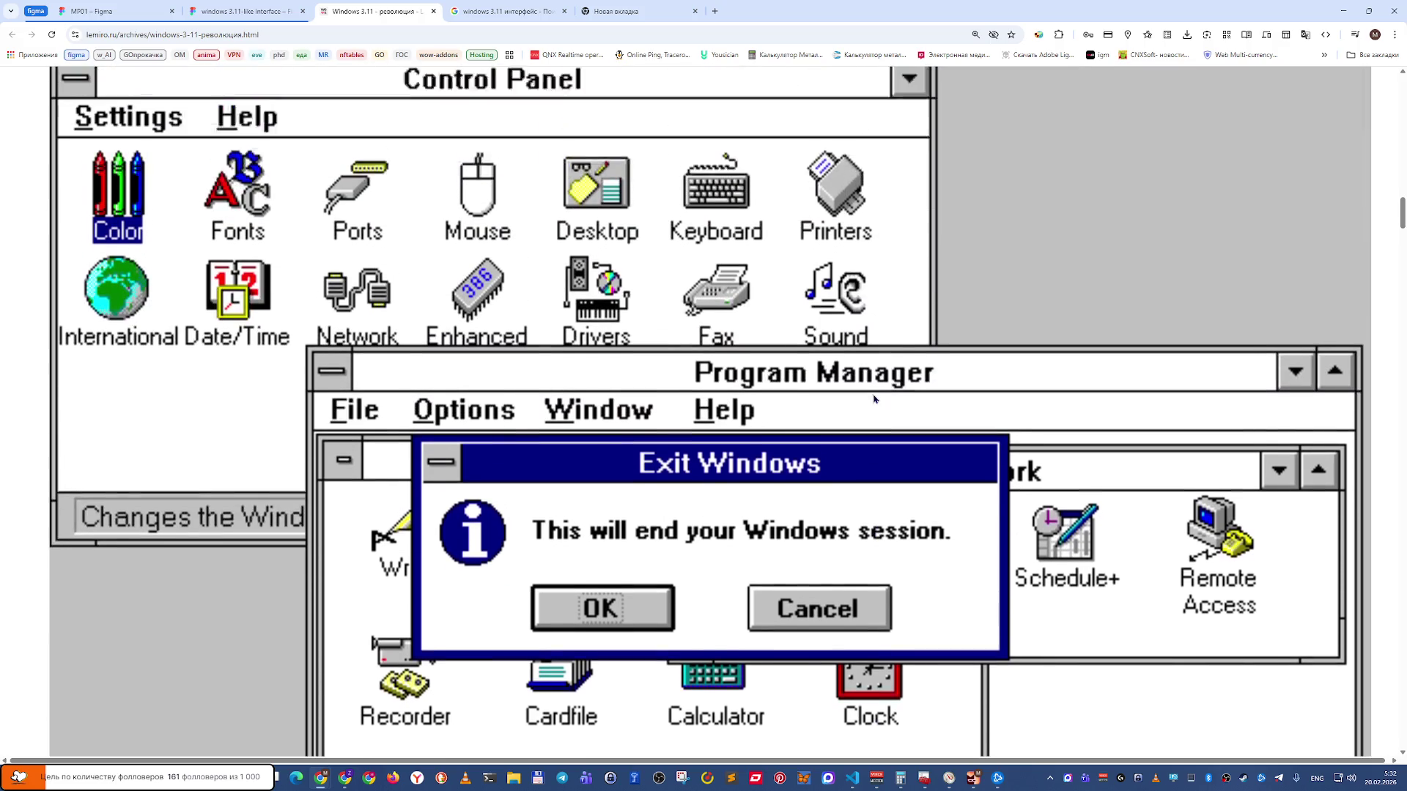
key(ctrl+shift+Tab)
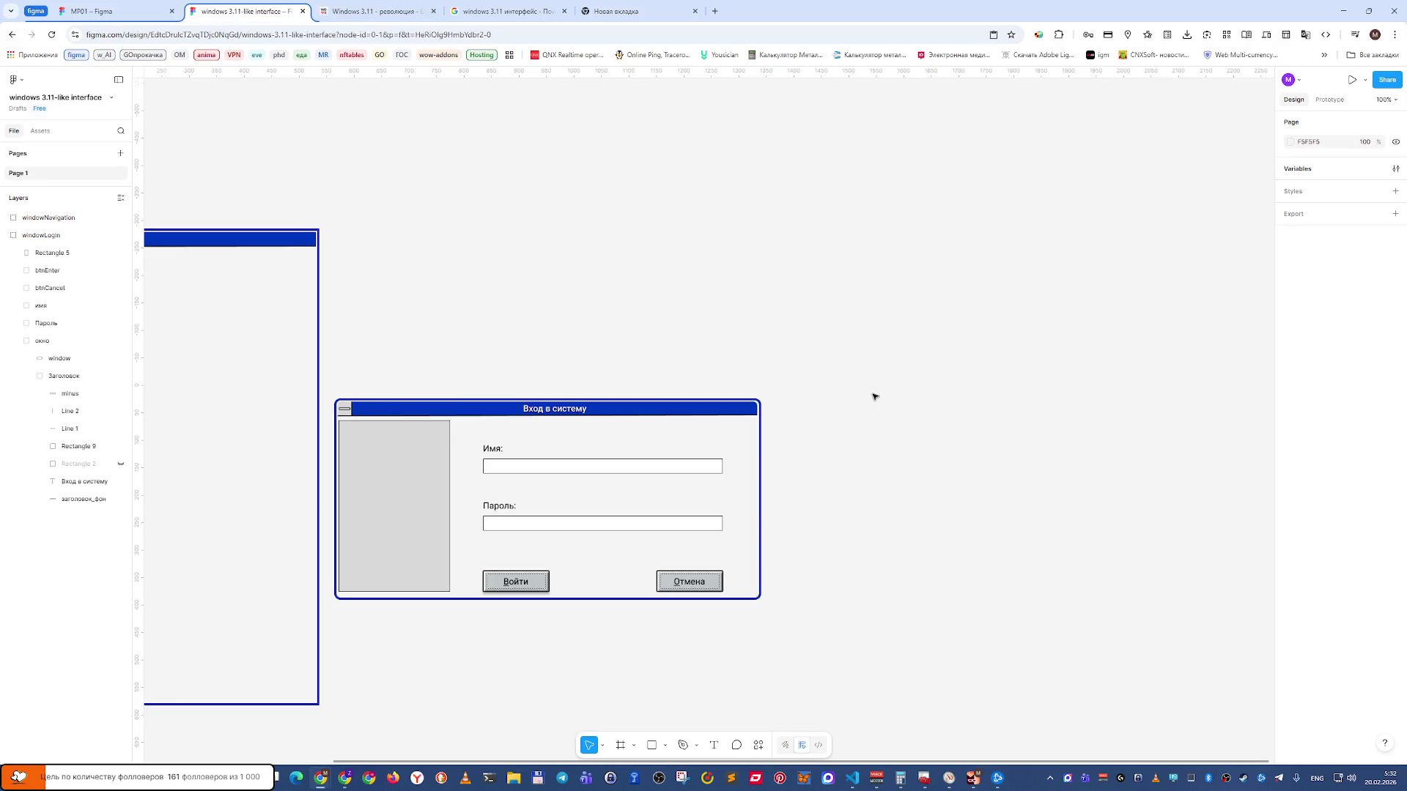
key(ctrl+Tab)
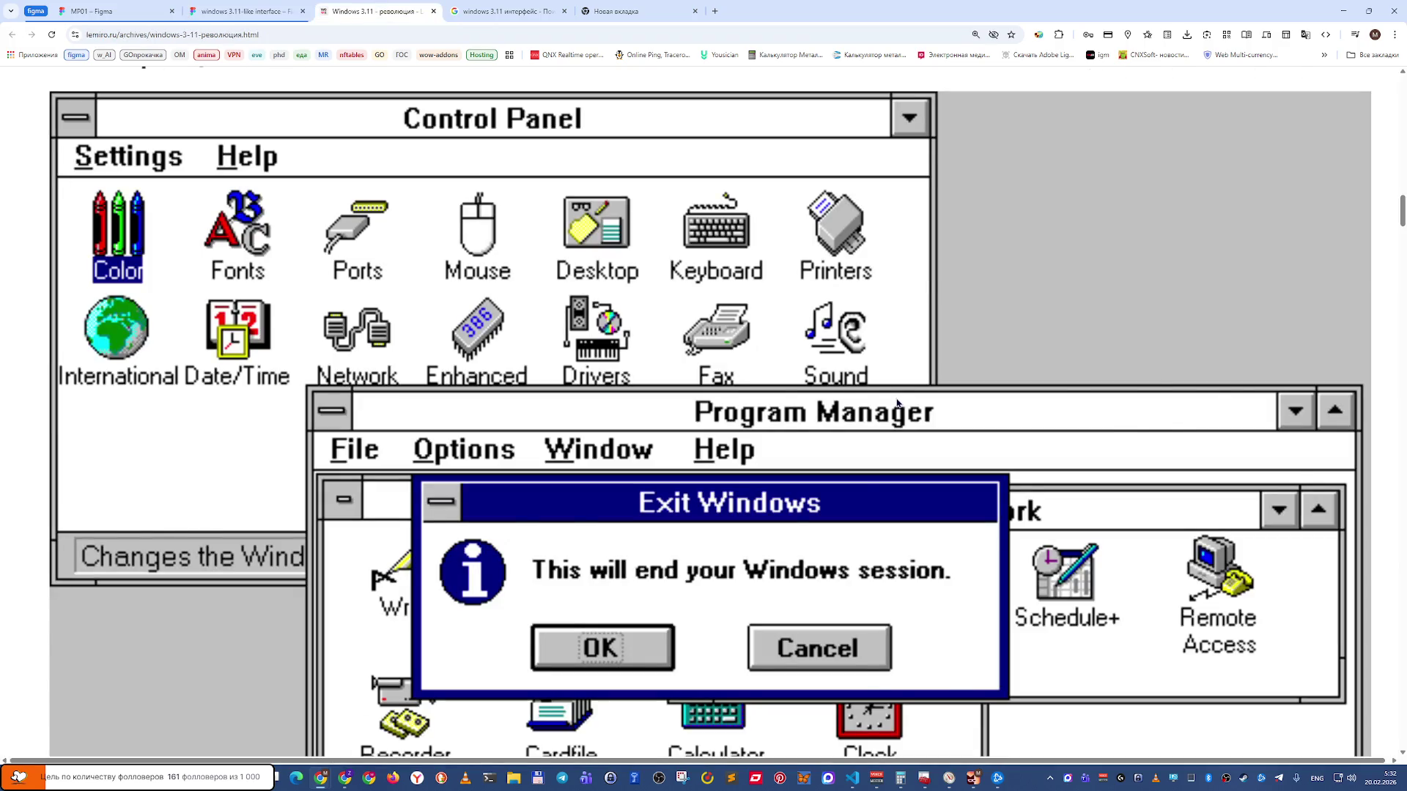
key(ctrl+Tab)
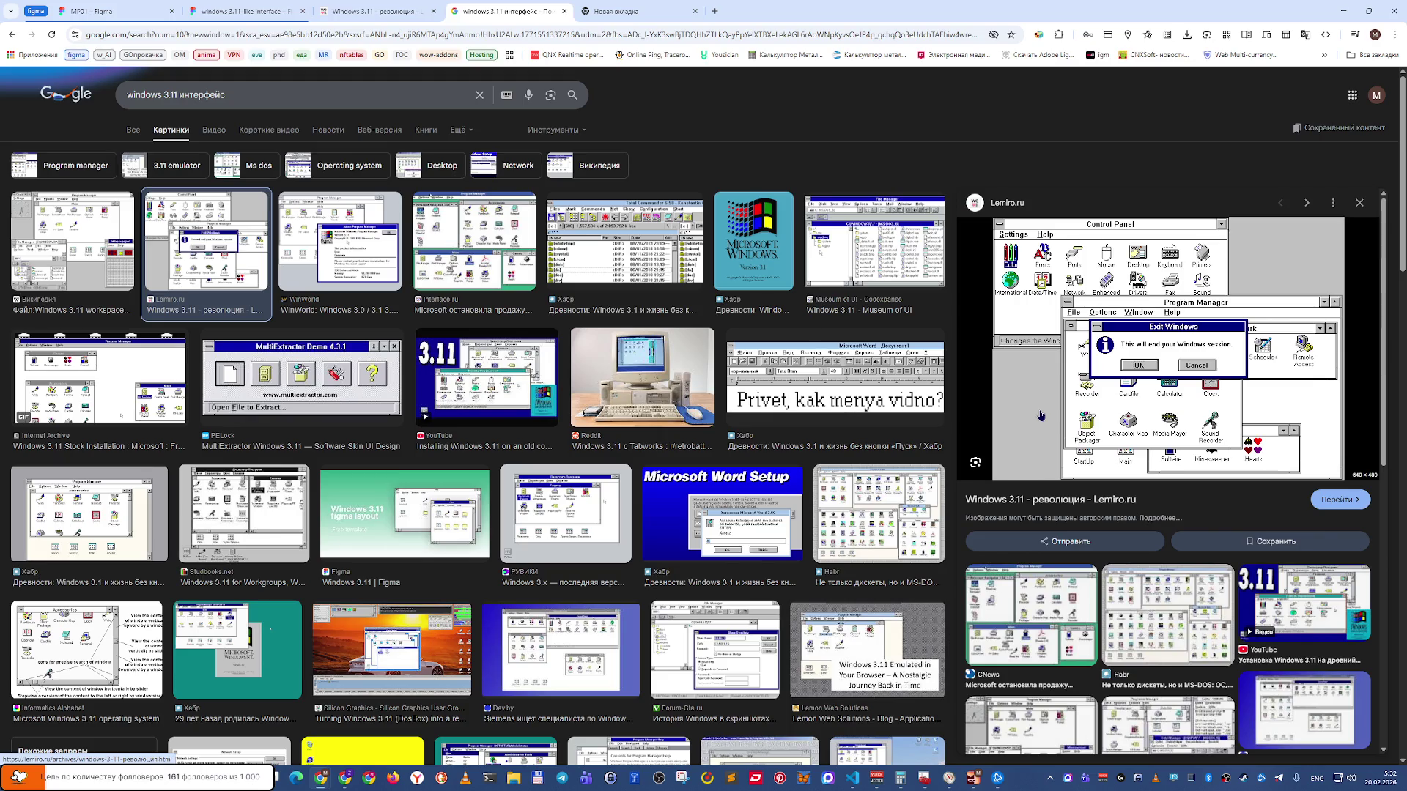
Preview the Museum of UI File Manager, Habr and CNews Program Manager screenshots.
click(909, 261)
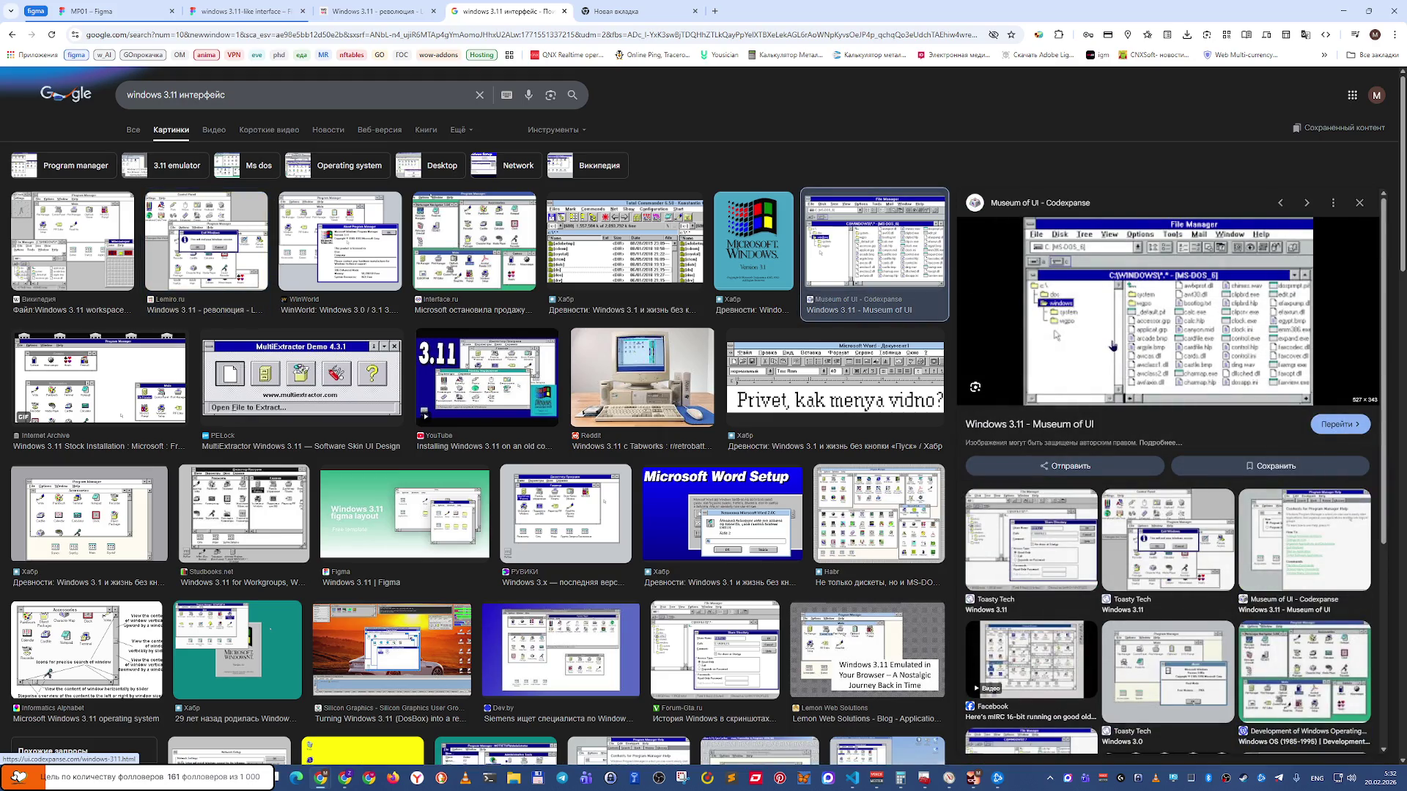
right_click(893, 159)
key(Escape)
key(Escape)
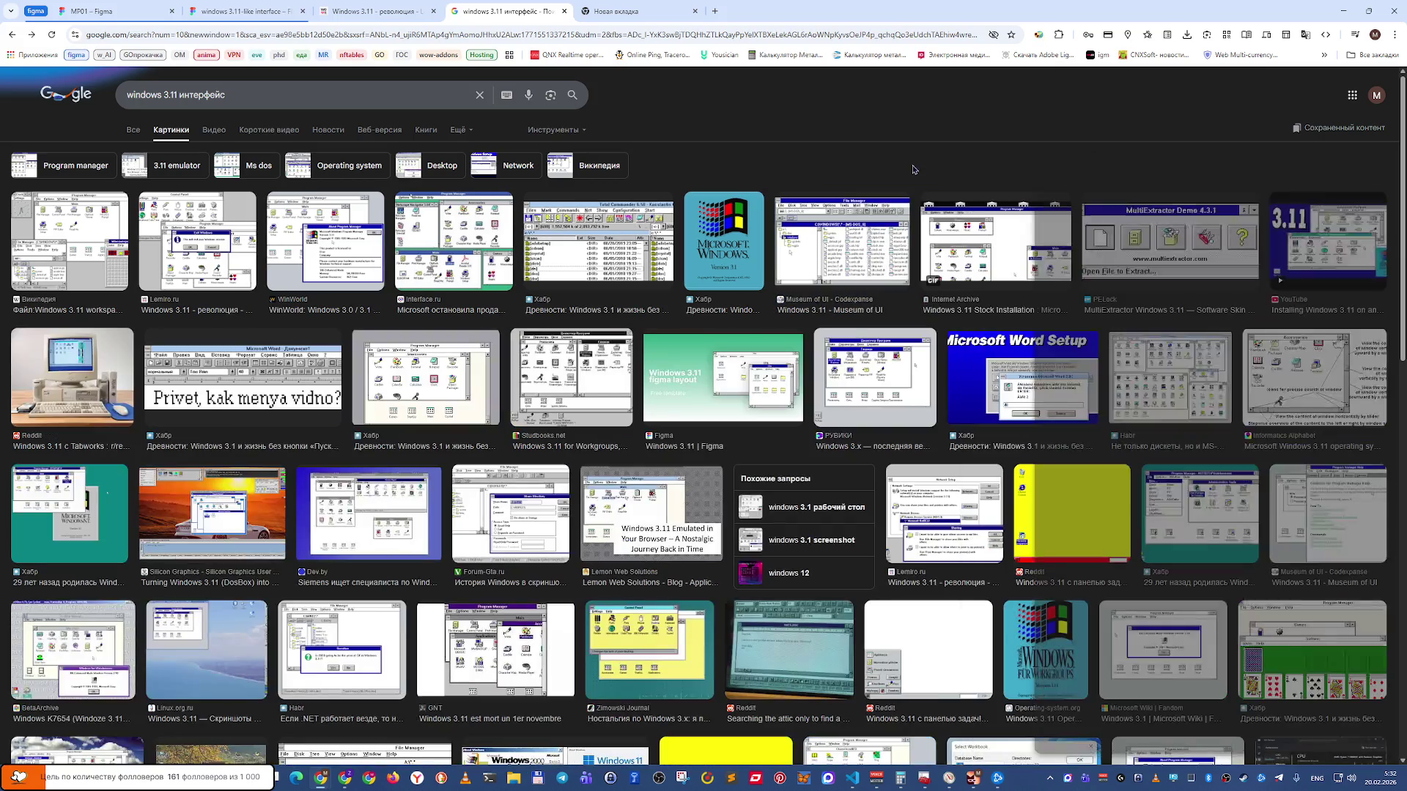
click(1140, 347)
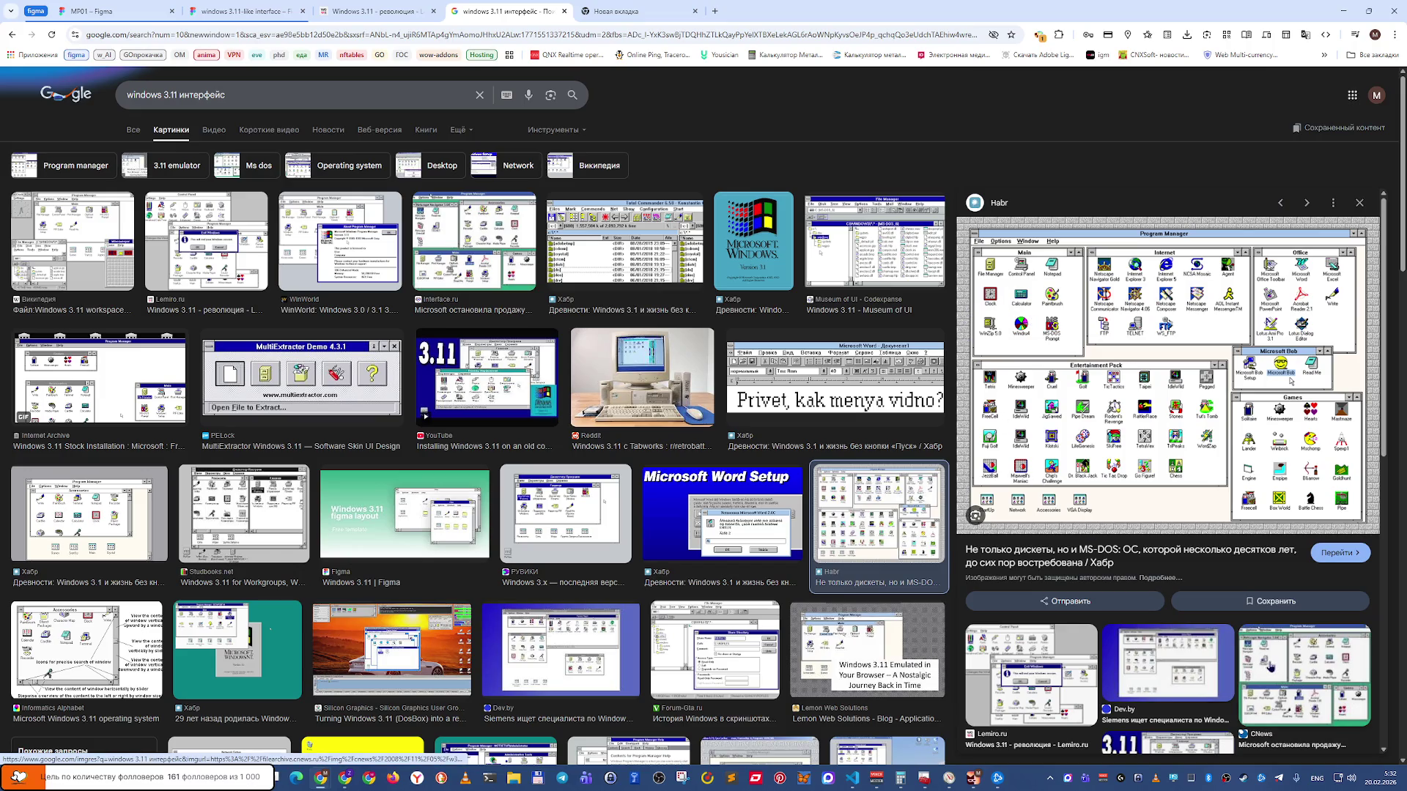
click(1269, 661)
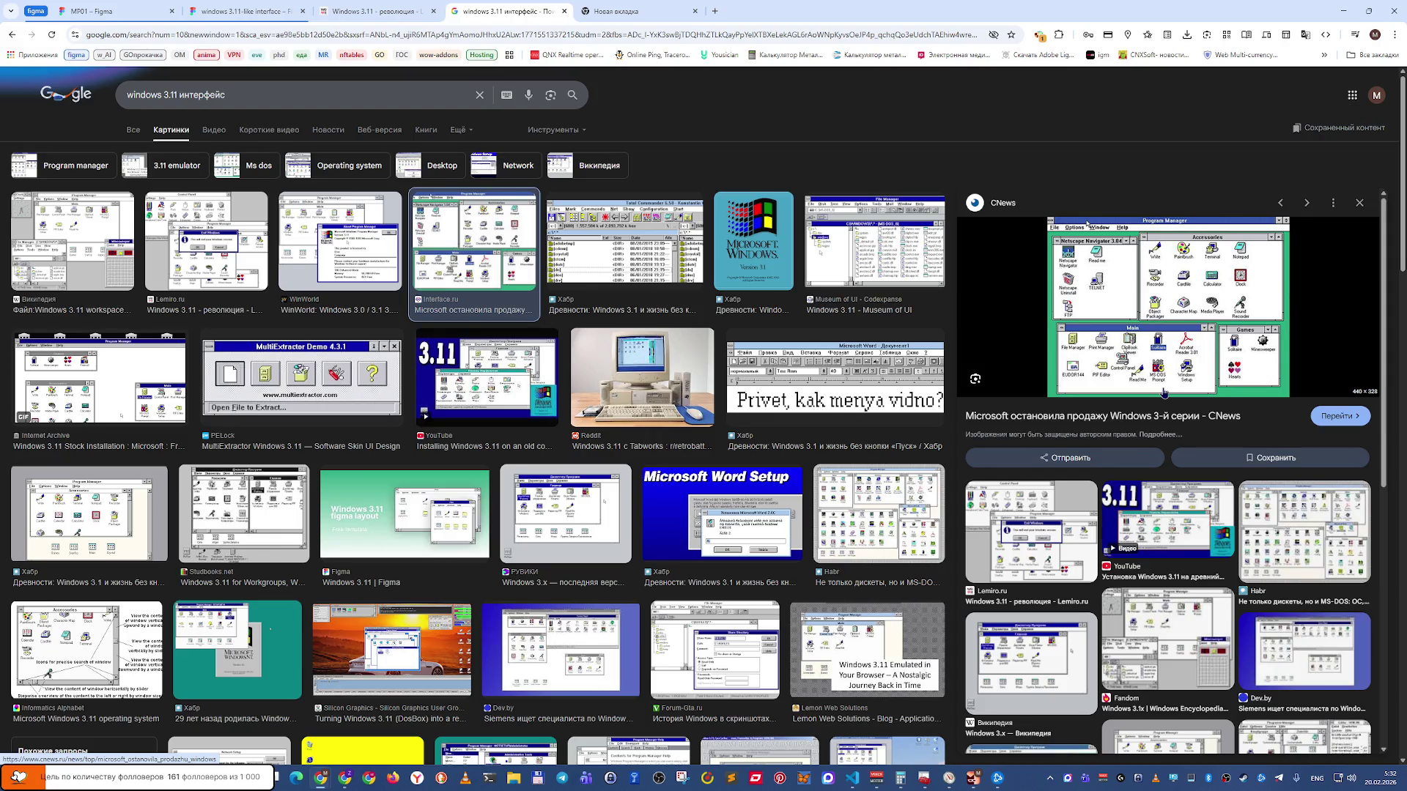
Preview more results, including MultiExtractor and Word Setup, ending on Studbooks.net's Windows 3.11 image.
click(296, 366)
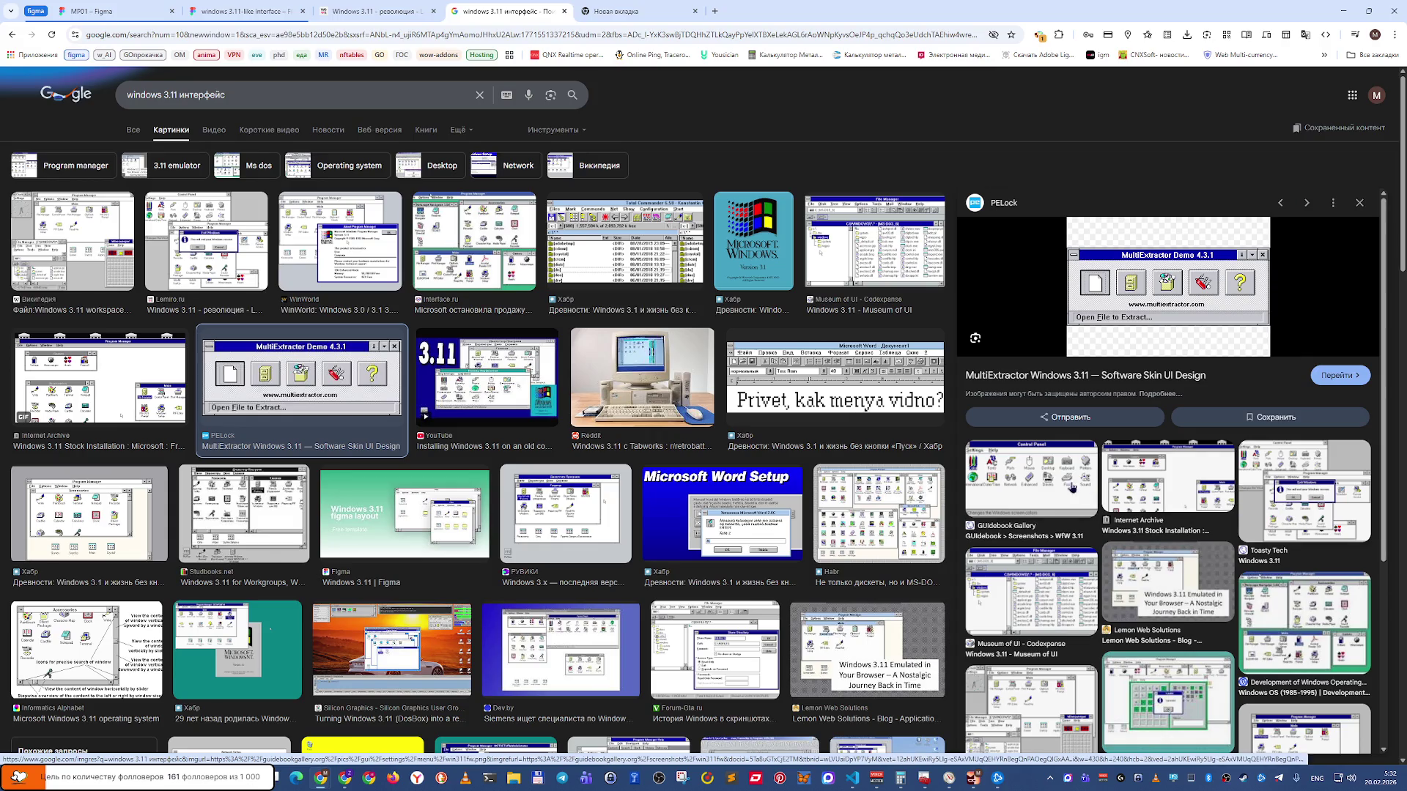
click(1035, 590)
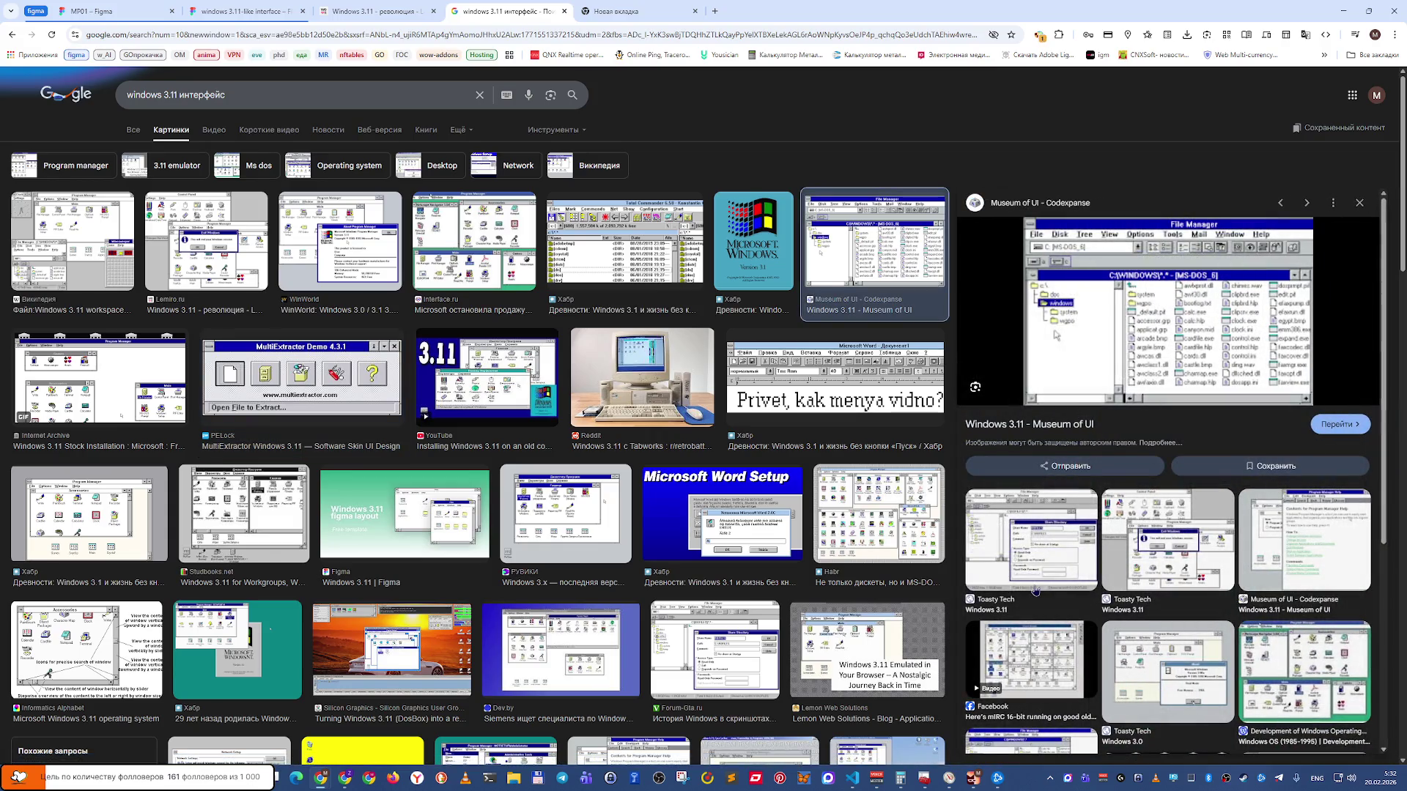
click(766, 530)
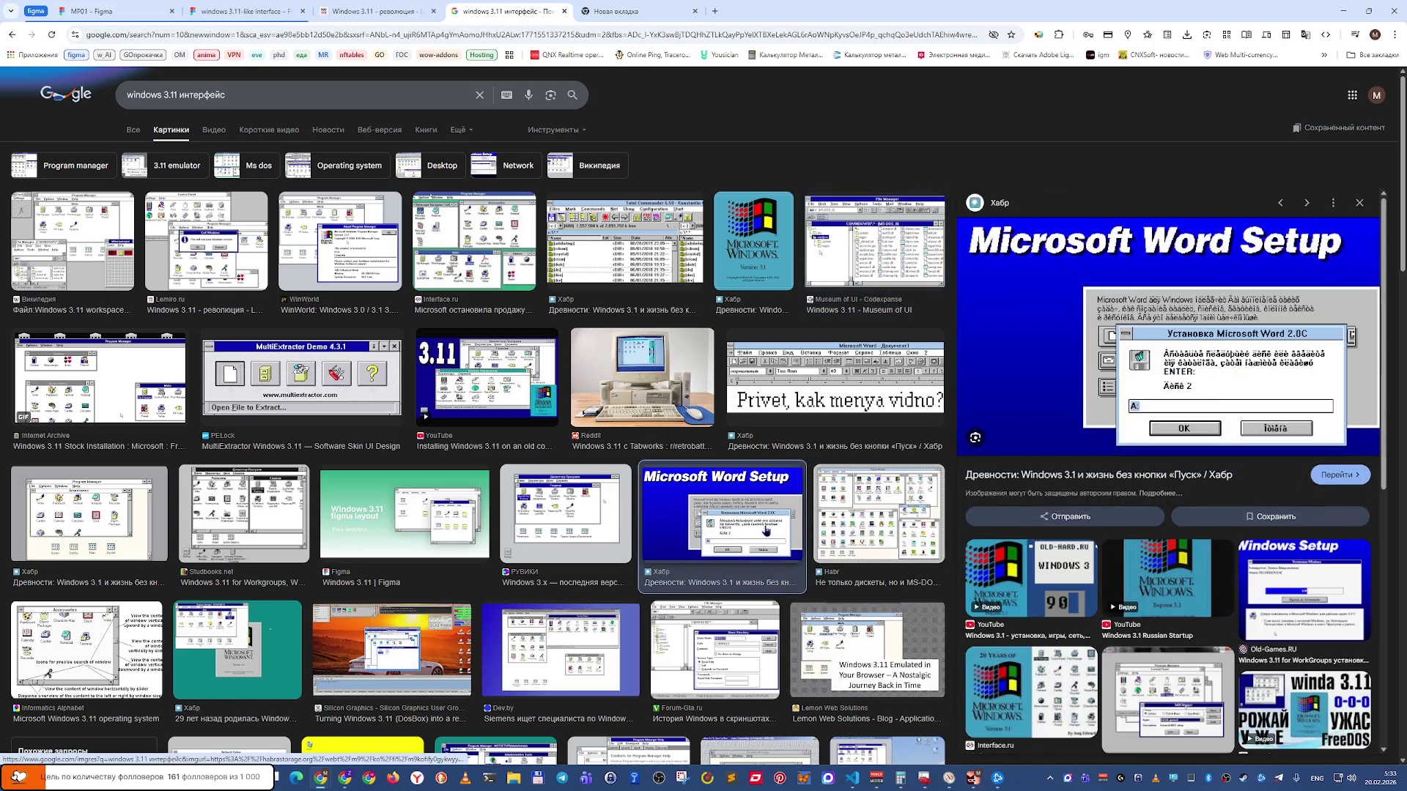
click(909, 512)
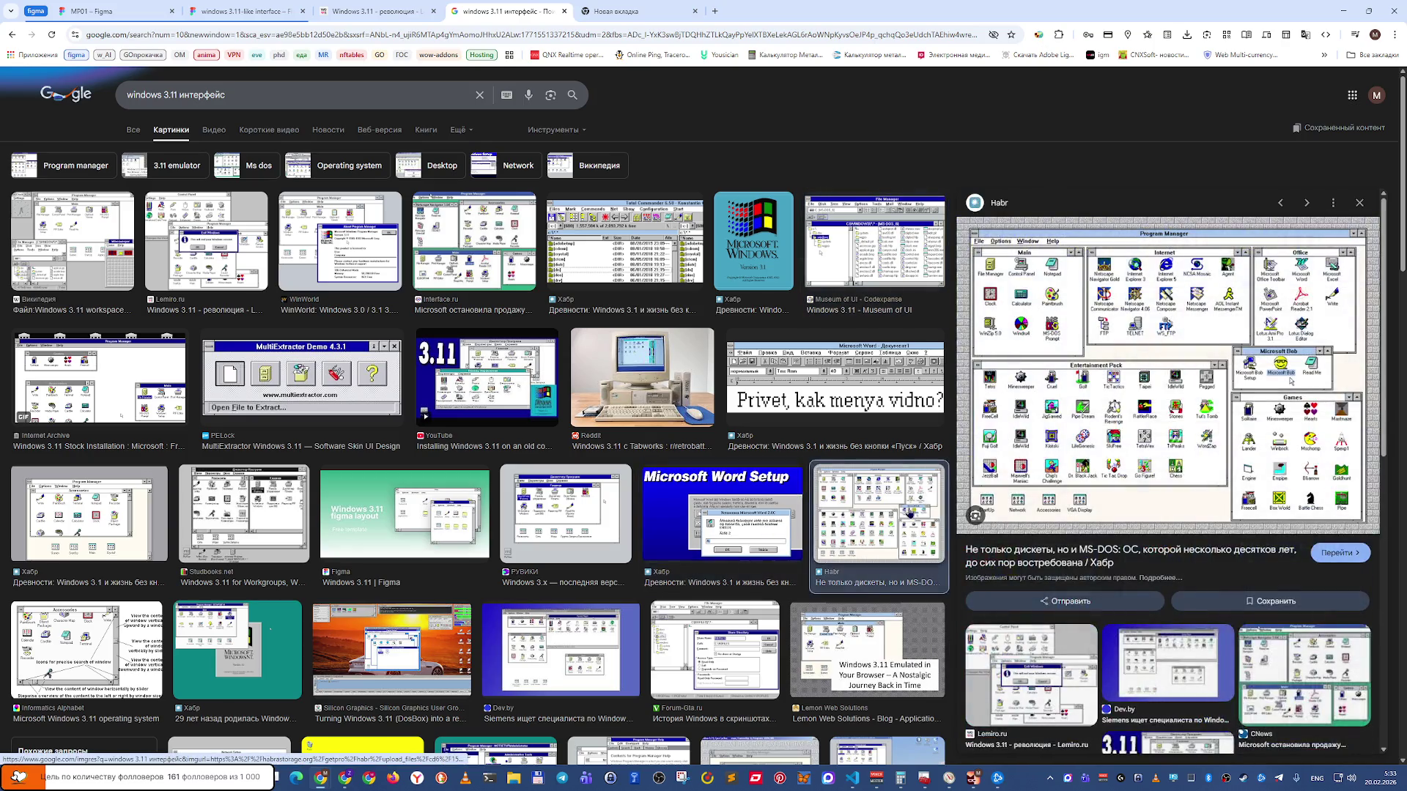
click(1307, 670)
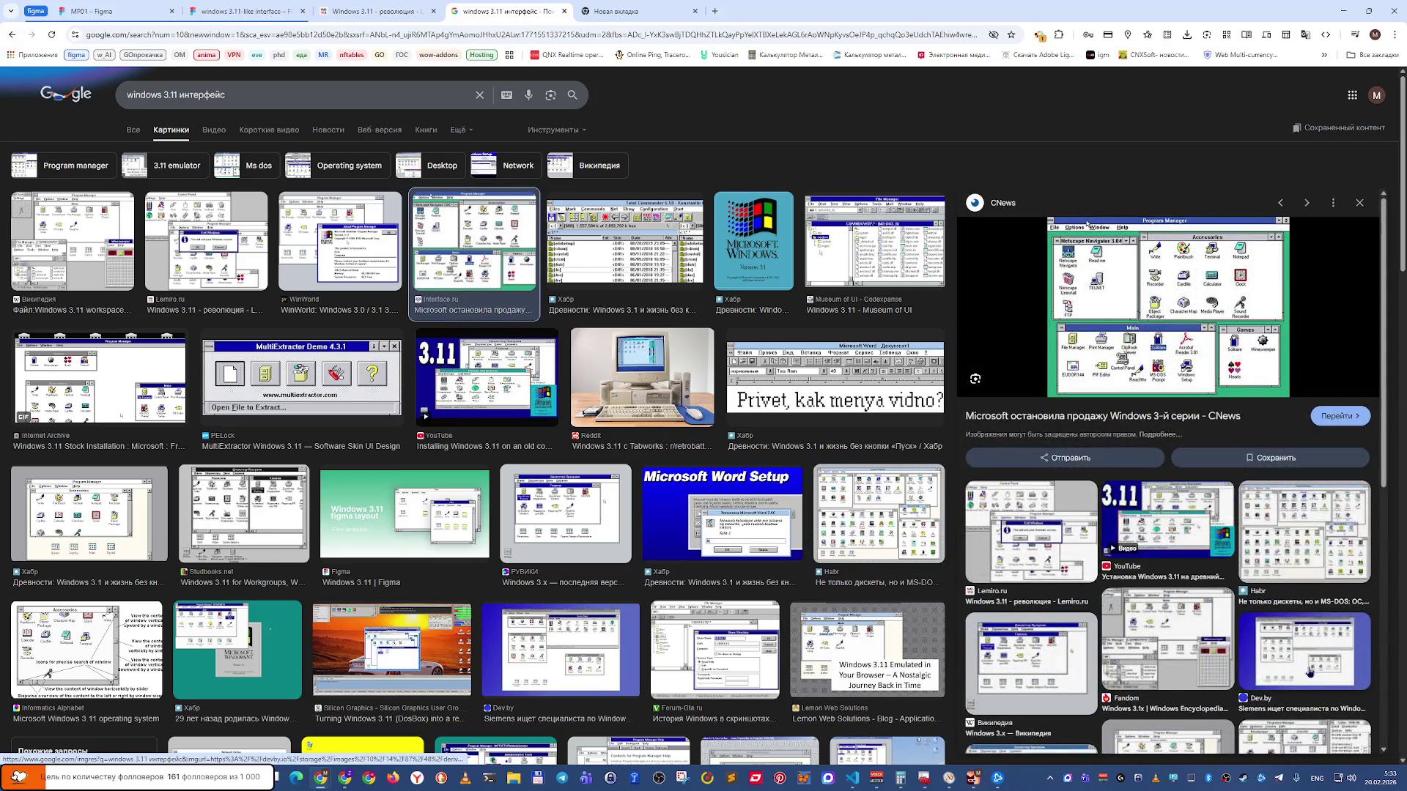
click(1030, 652)
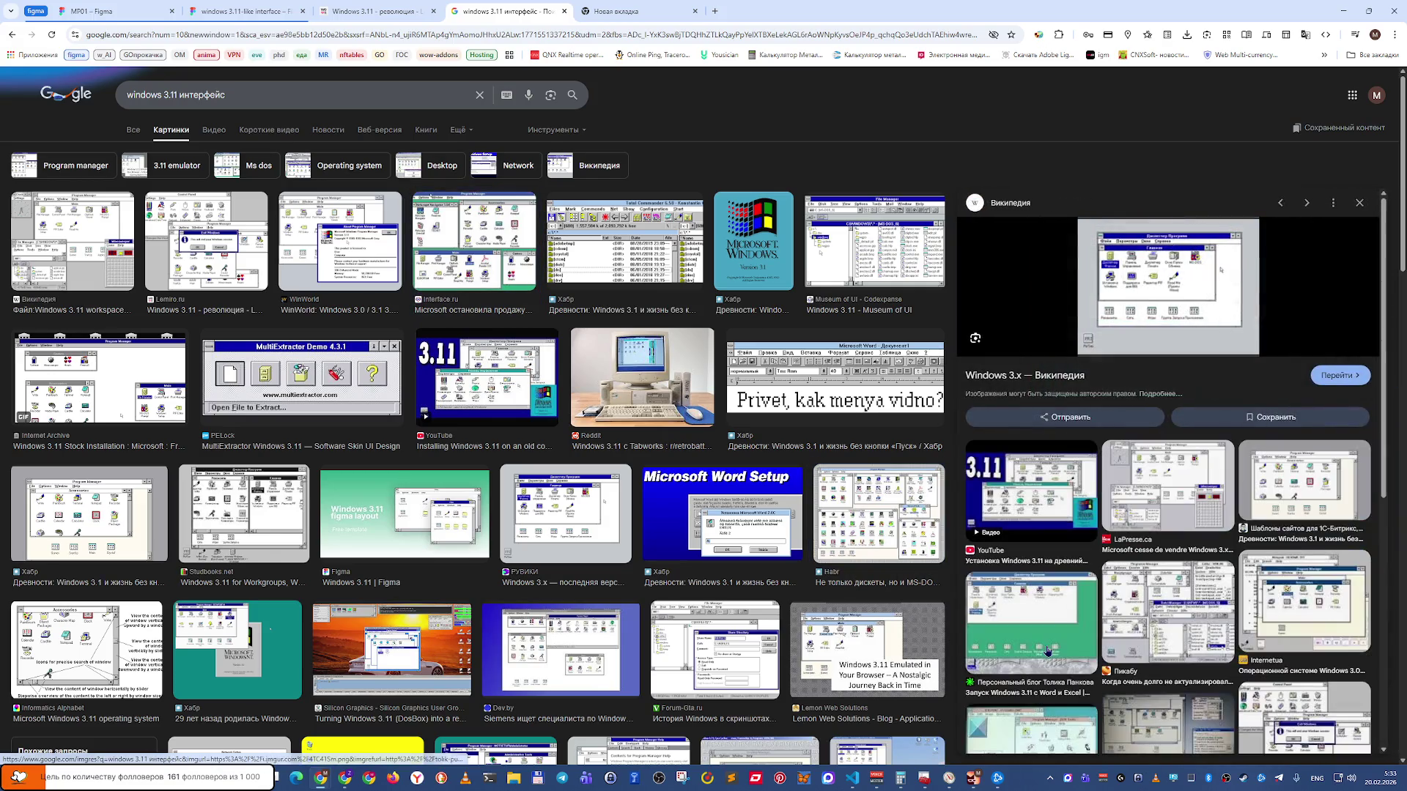
click(211, 522)
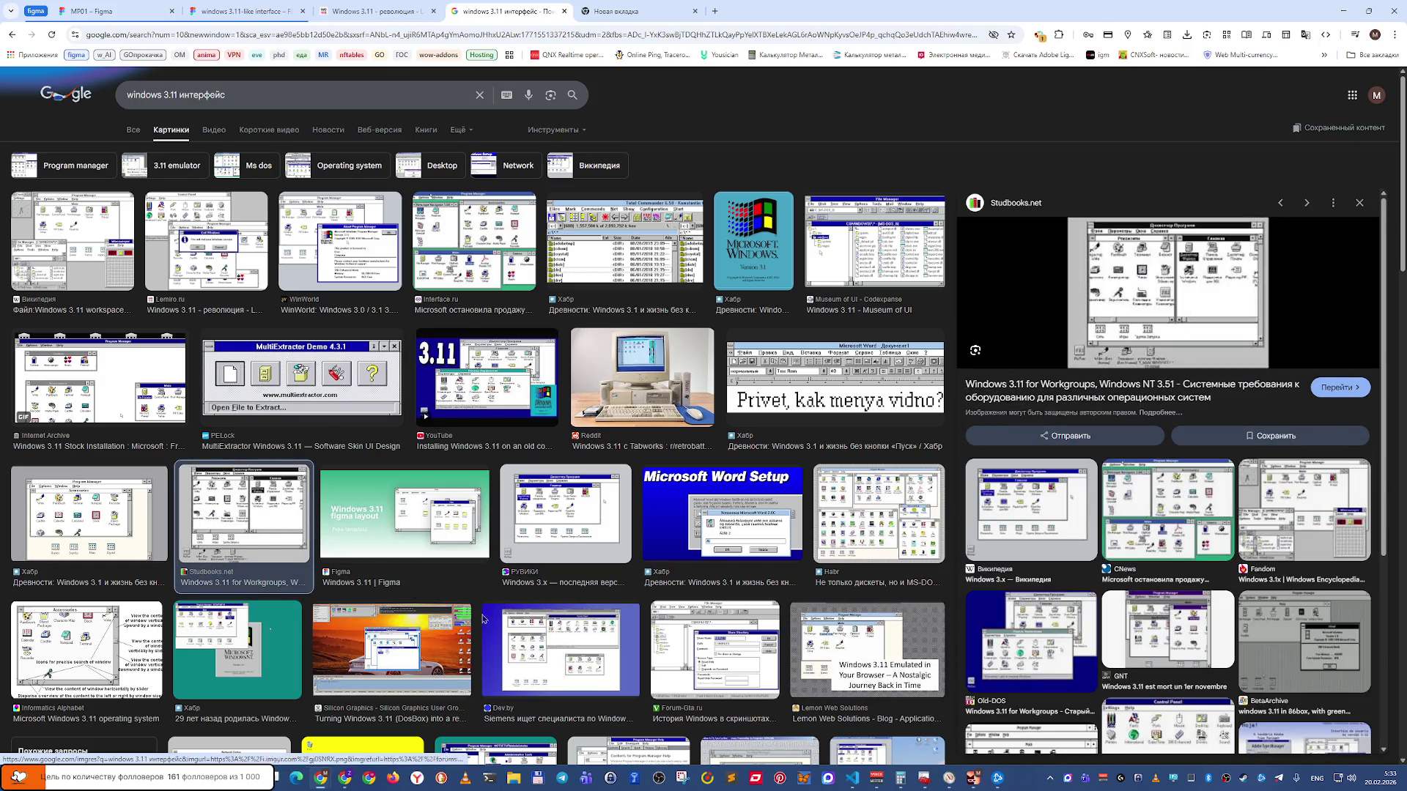
scroll(778, 678, down, 2)
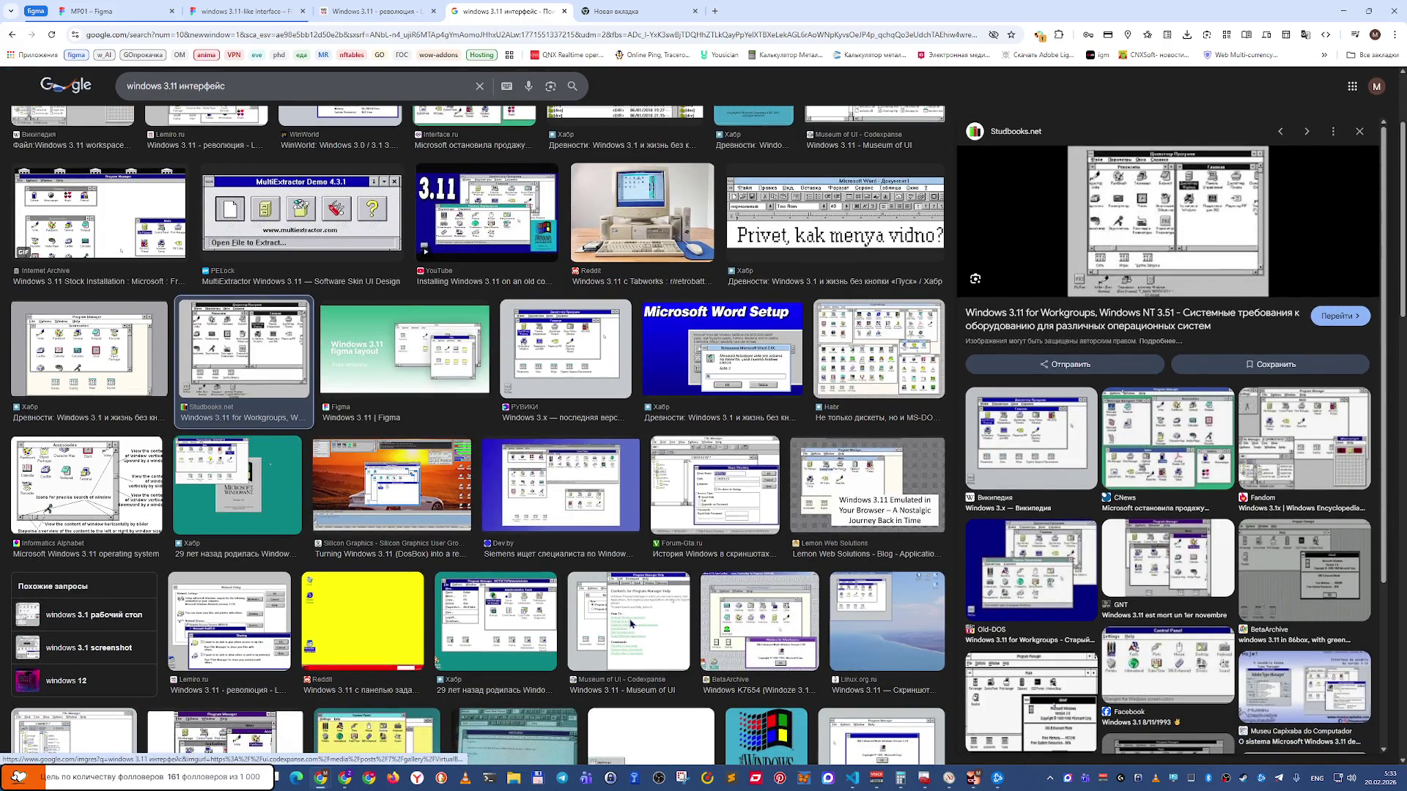
Preview the Museum of UI, iXBT Open dialog, and Zimowski Journal Desktop settings images.
click(628, 624)
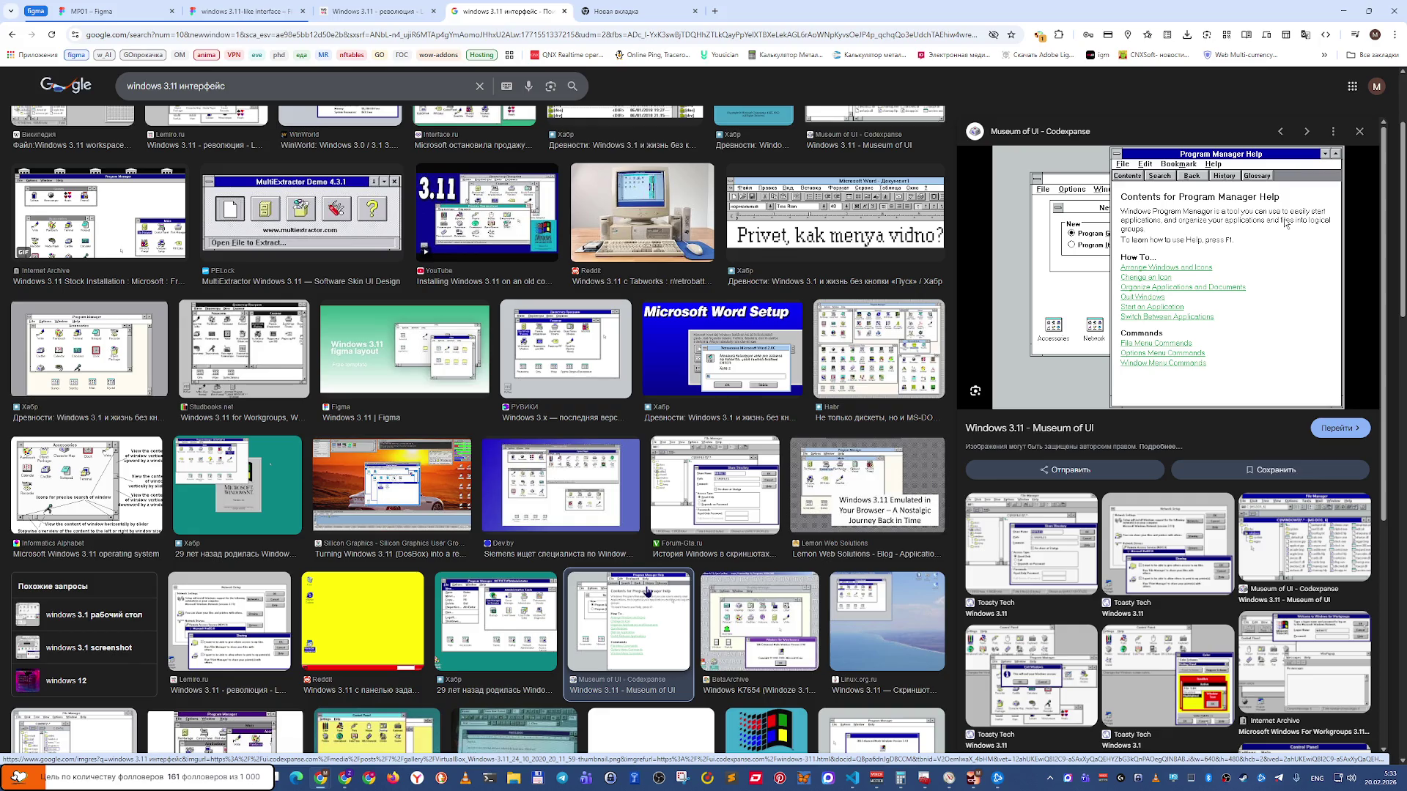
scroll(646, 592, down, 3)
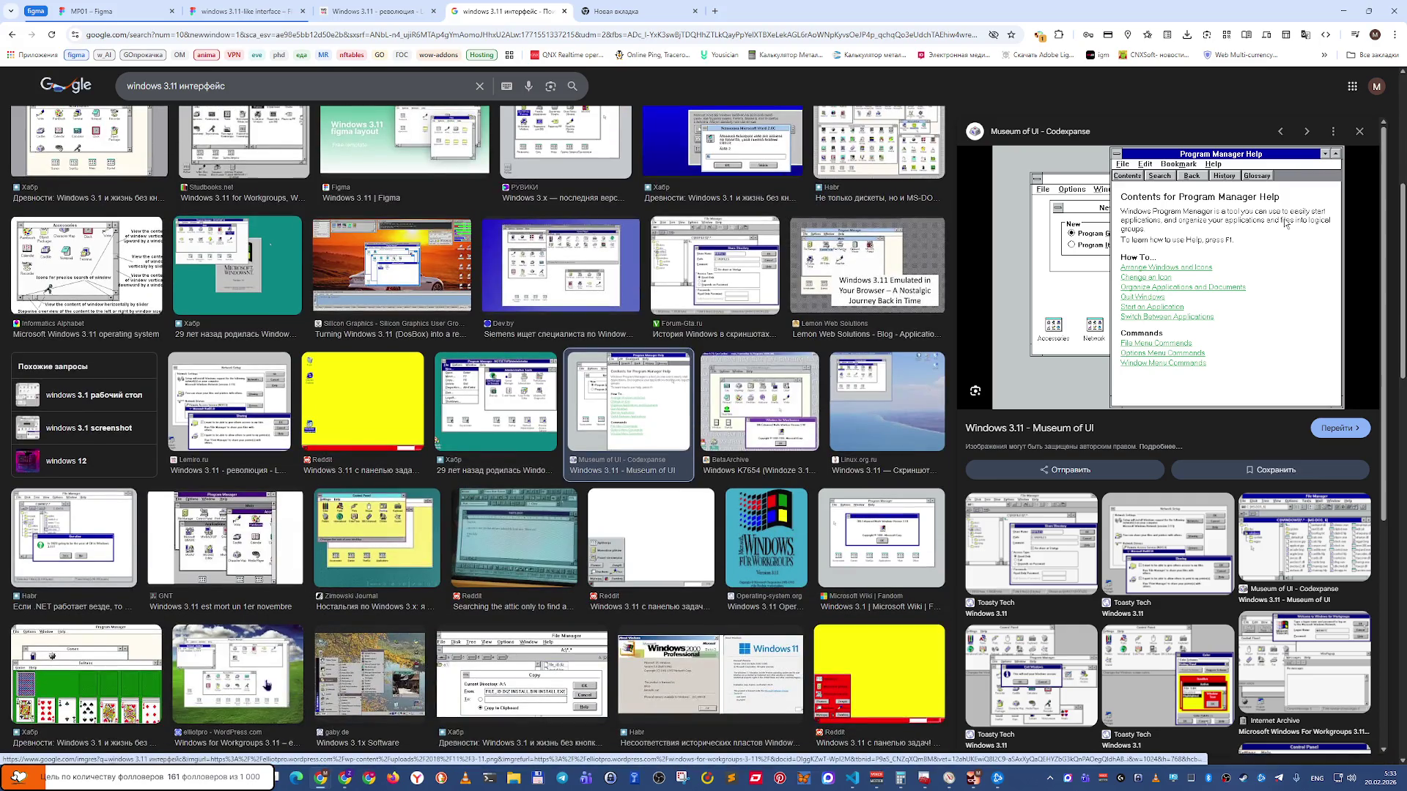
scroll(319, 702, down, 3)
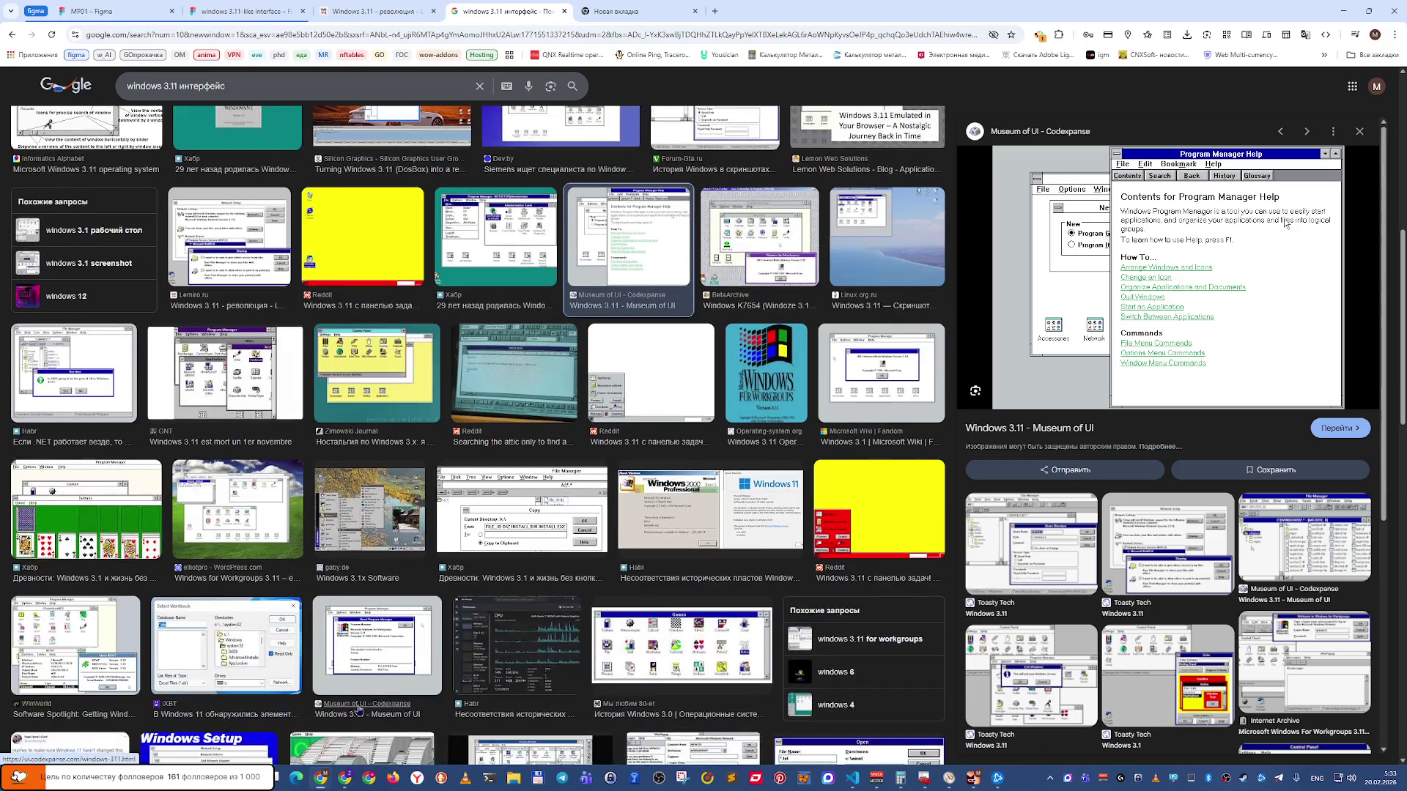
scroll(869, 638, down, 3)
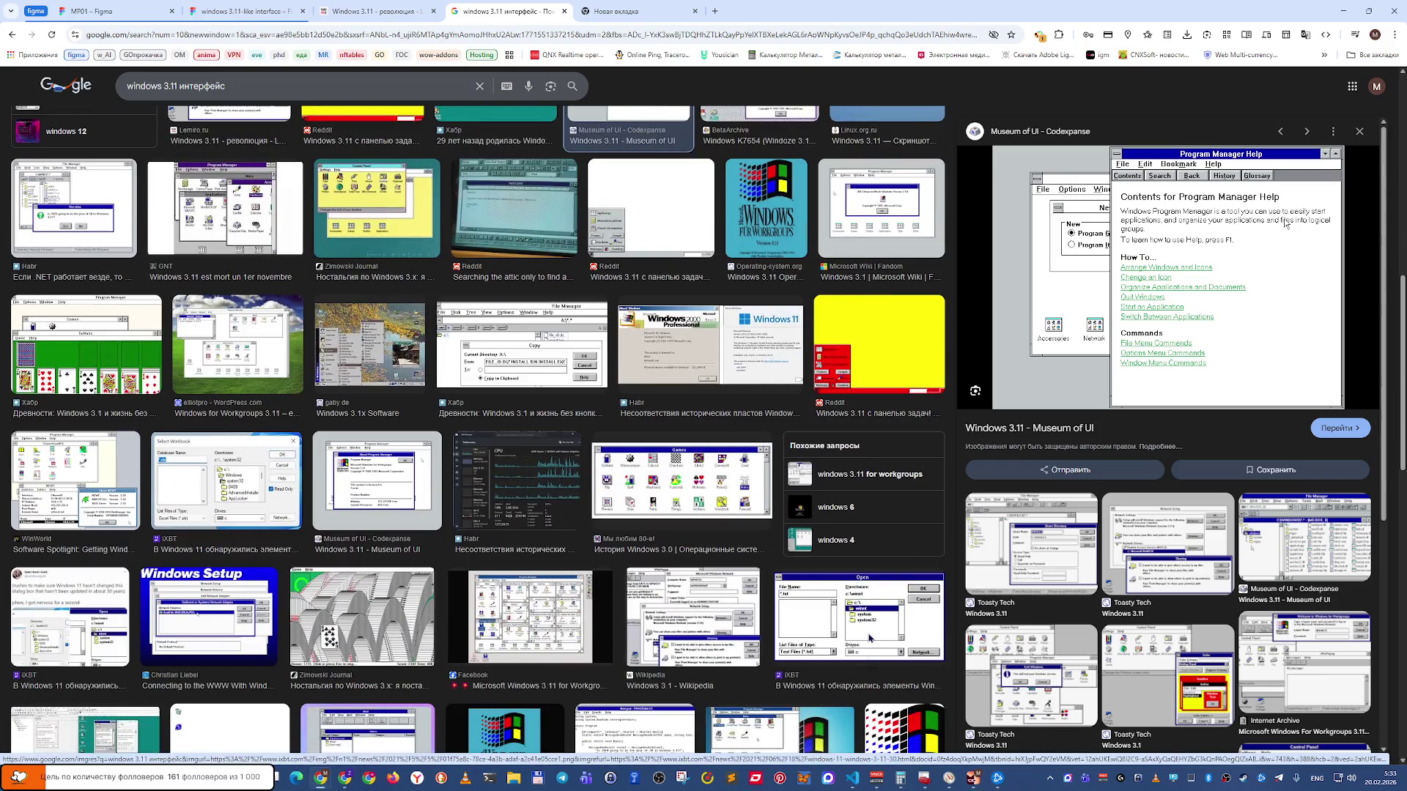
click(869, 638)
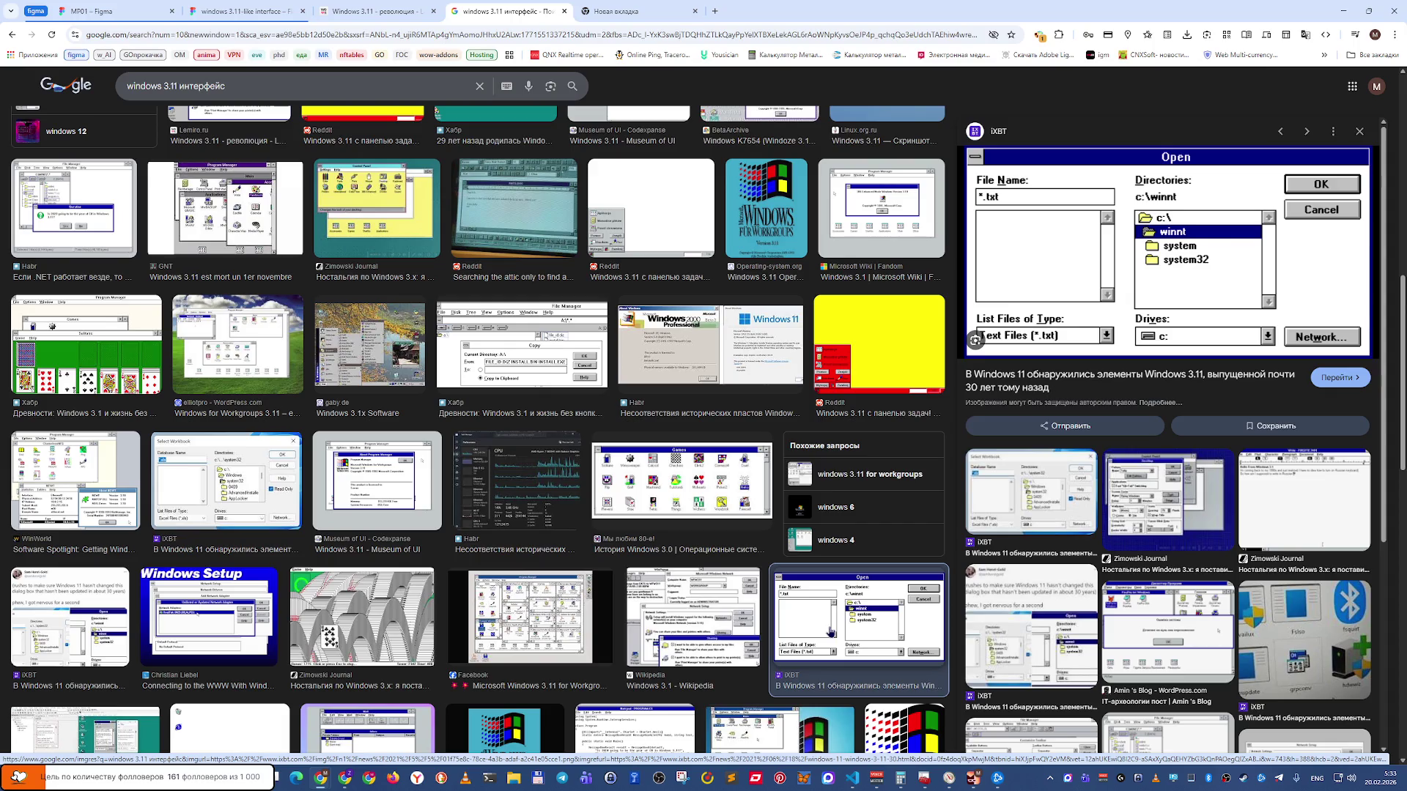
click(1139, 530)
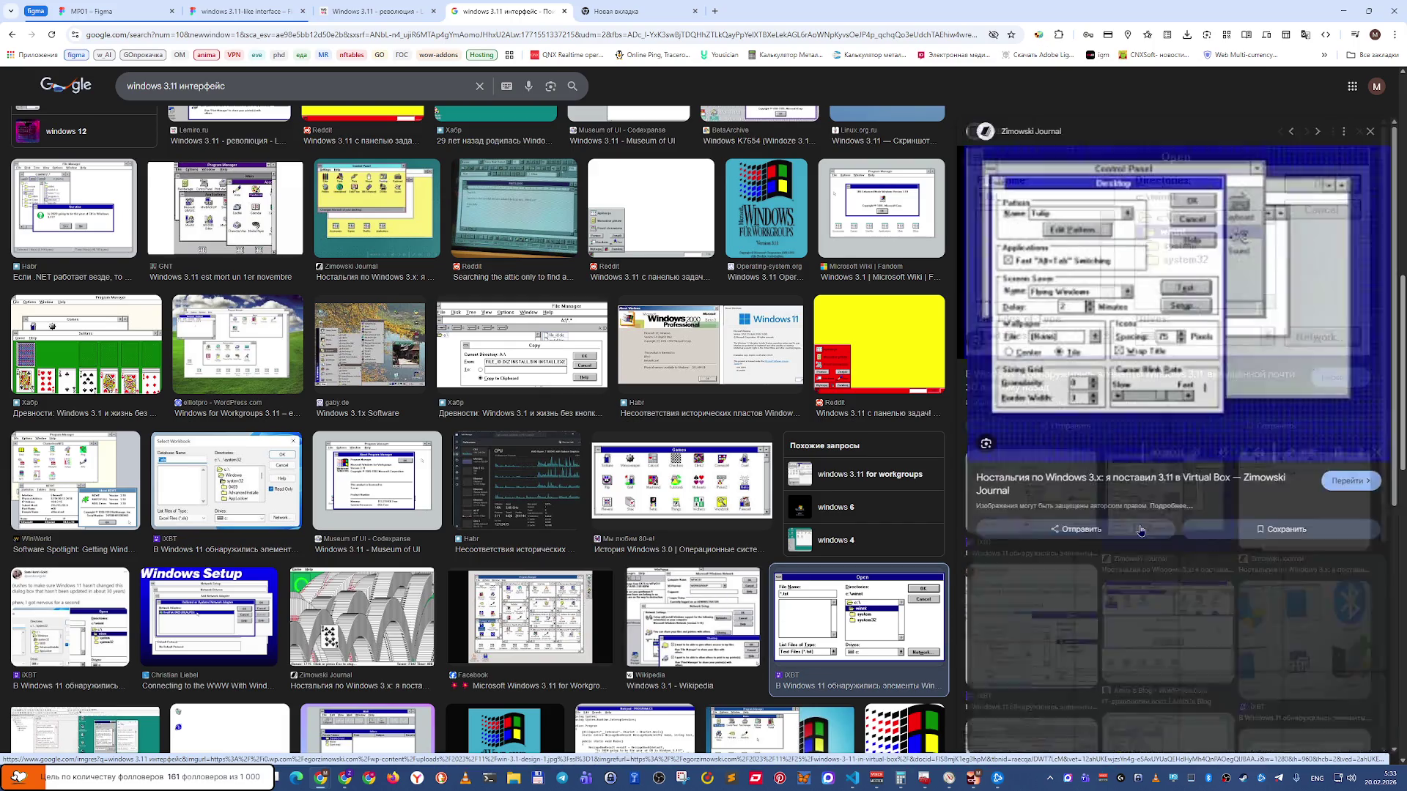
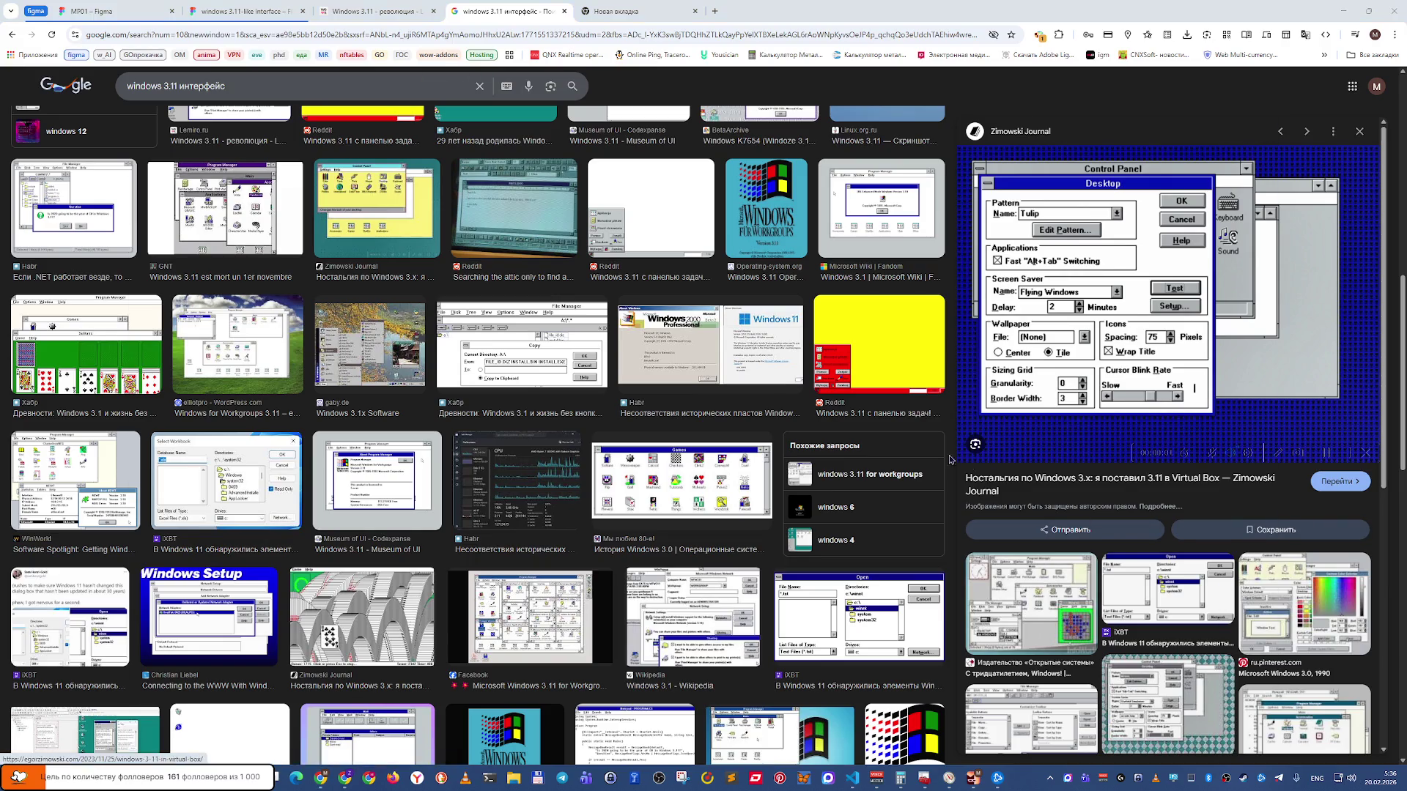
Switch to the Chrome window and its 'Windows 3.11 - революция' lemiro.ru tab.
key(alt+Tab)
key(alt+Tab)
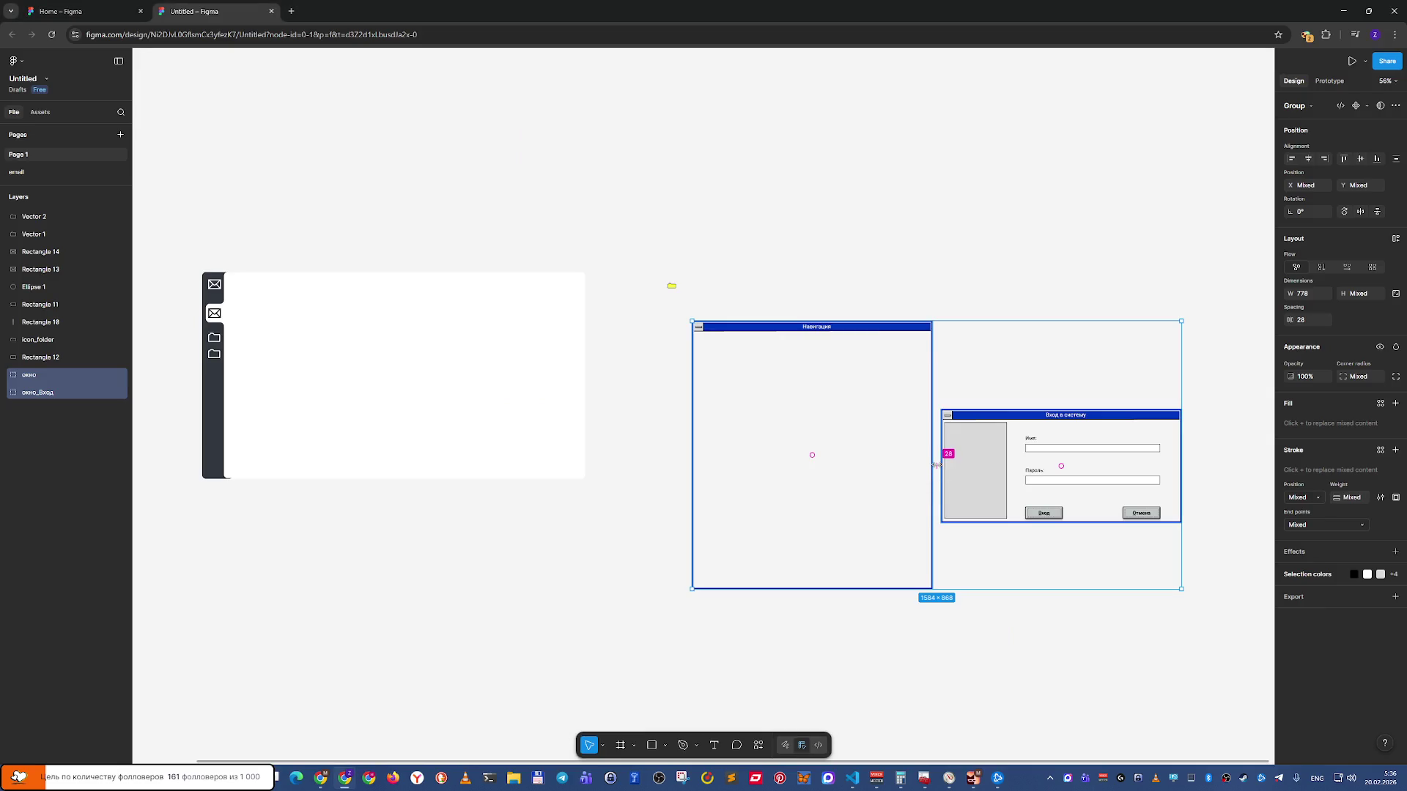
key(alt+Tab)
key(alt+Tab)
key(alt+Tab)
key(alt+Tab)
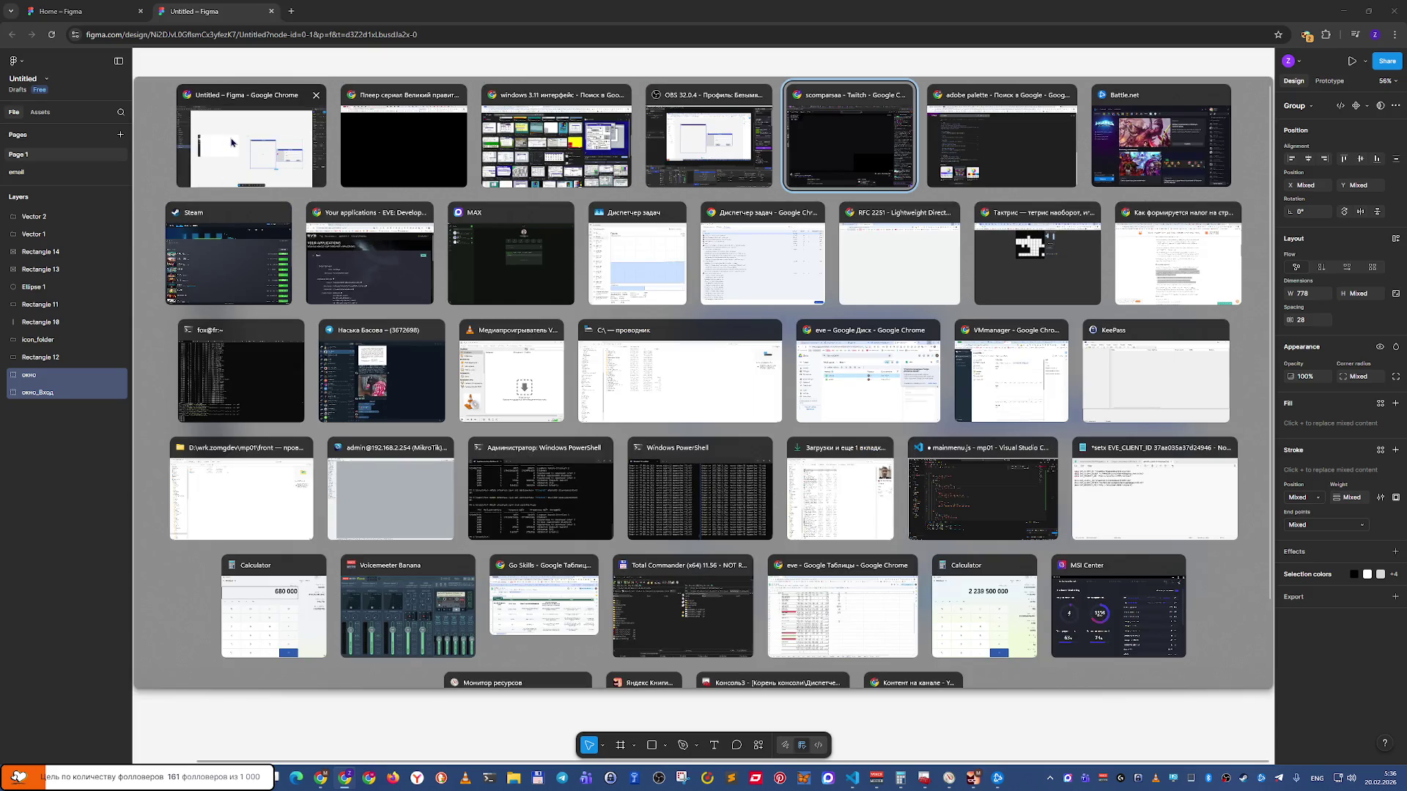
click(550, 172)
key(ctrl+shift+Tab)
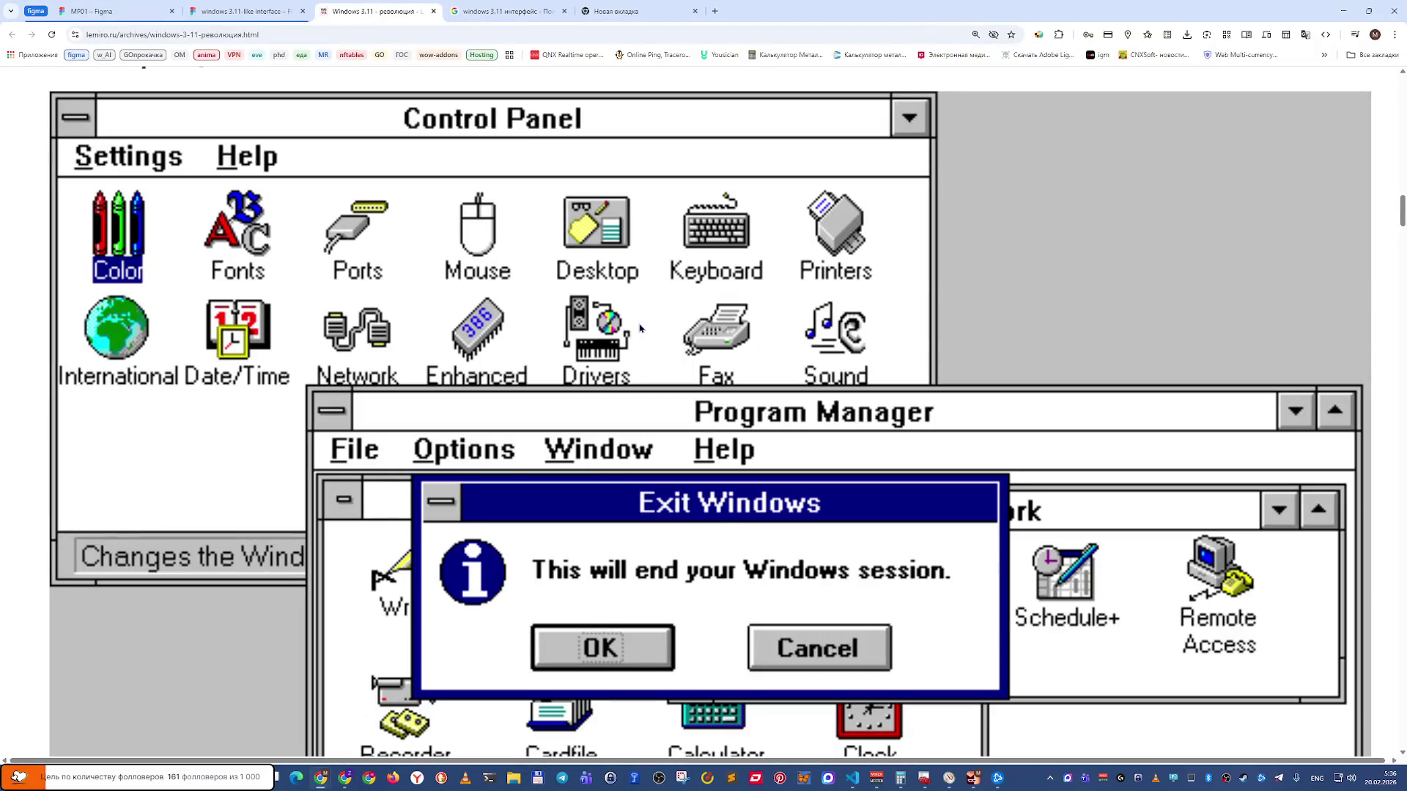
key(ctrl+shift+Tab)
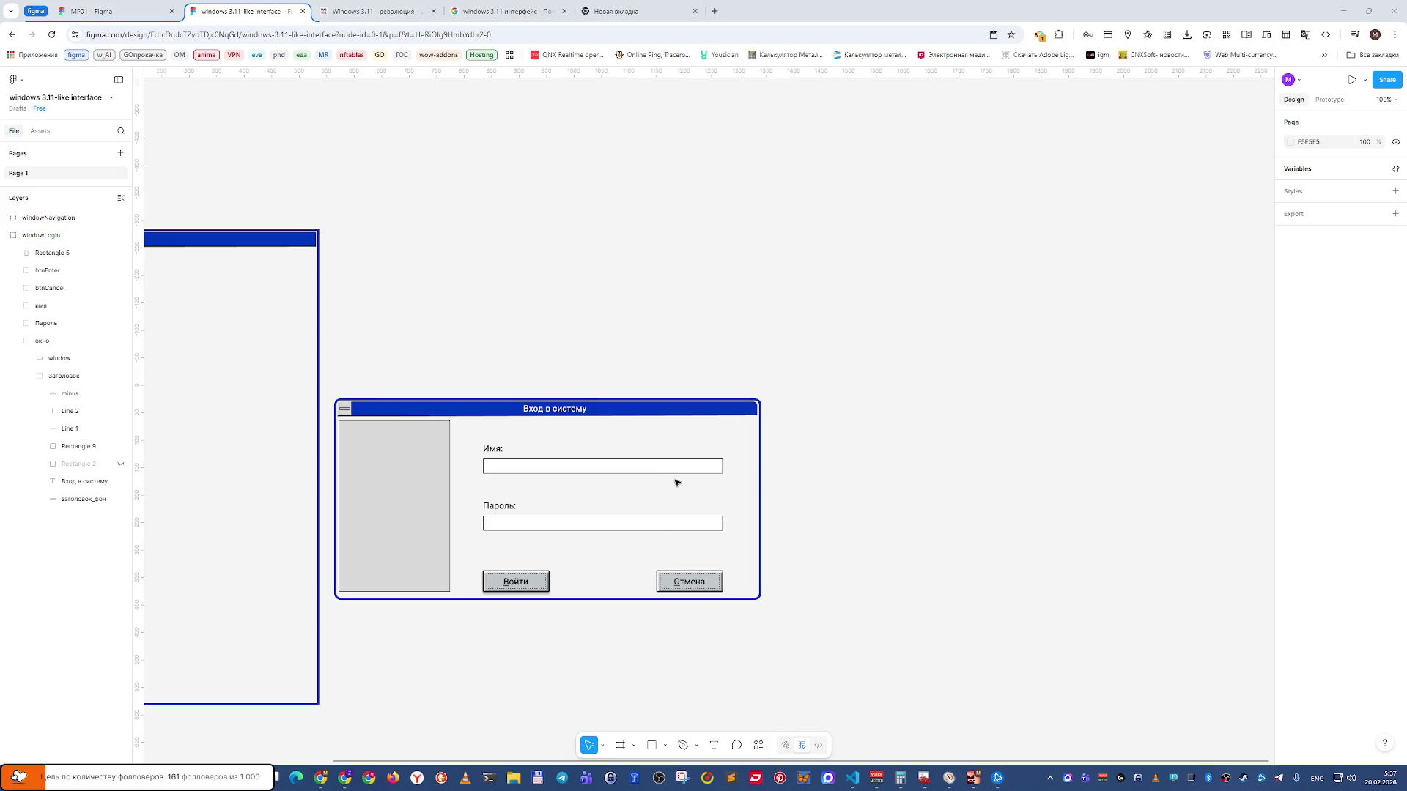
Pan the Figma canvas to reveal the whole Навигация frame, then go back to the lemiro.ru Windows 3.11 page.
mouse_move(681, 518)
mouse_down()
mouse_move(1036, 581)
mouse_move(1001, 449)
mouse_up()
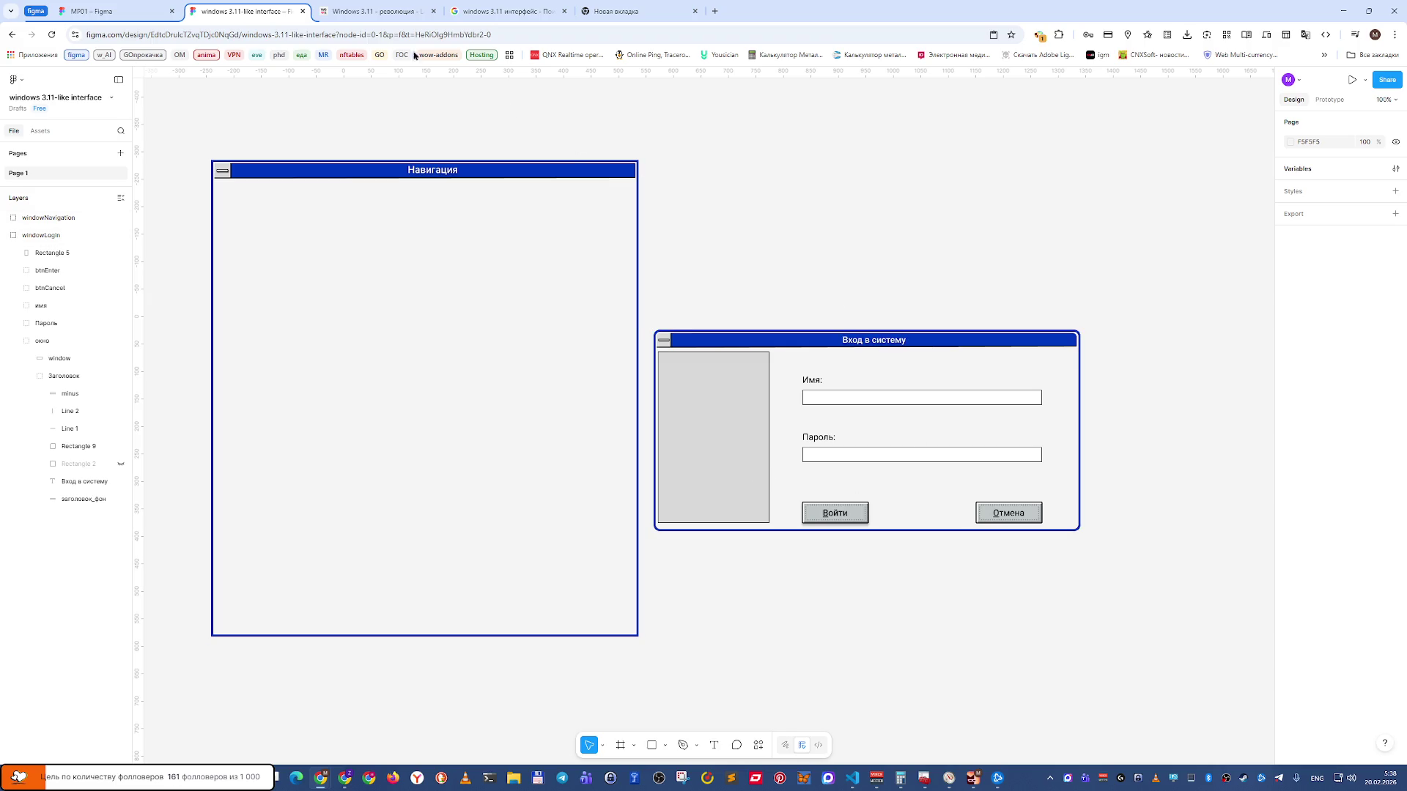
click(355, 24)
key(super+space)
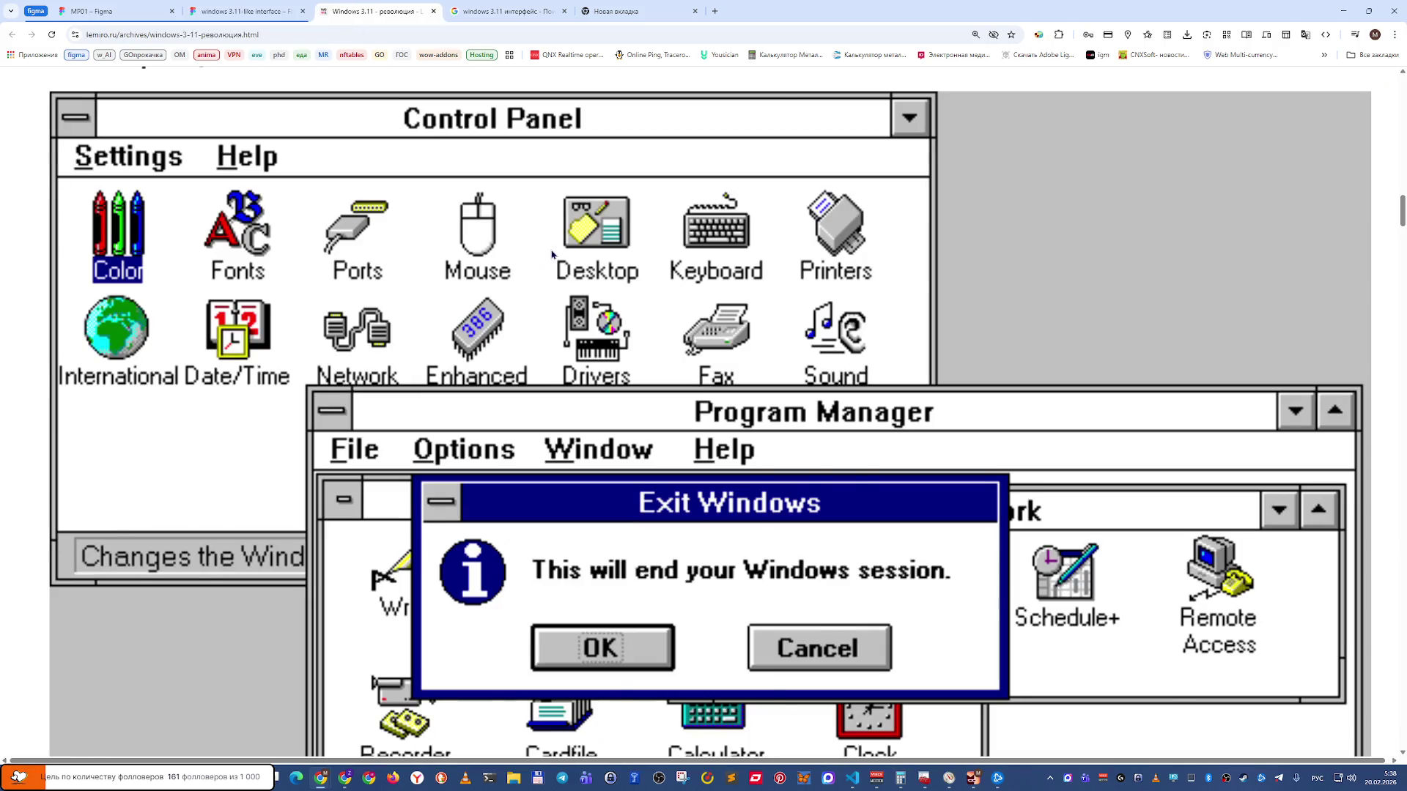
On the Windows 3.11 image results, open the Zimowski Journal source article in a new tab.
key(ctrl+Tab)
scroll(552, 254, down, 2)
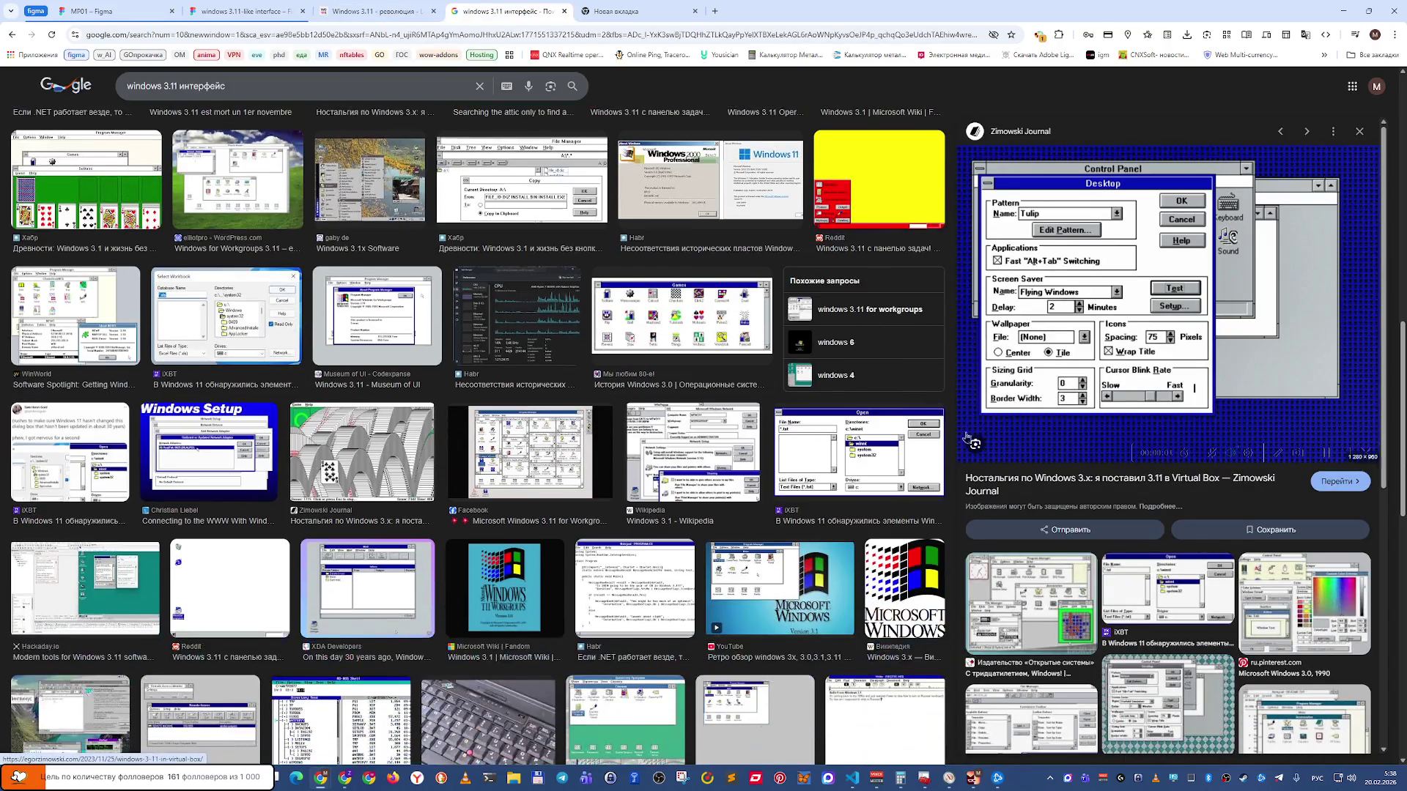
right_click(1127, 318)
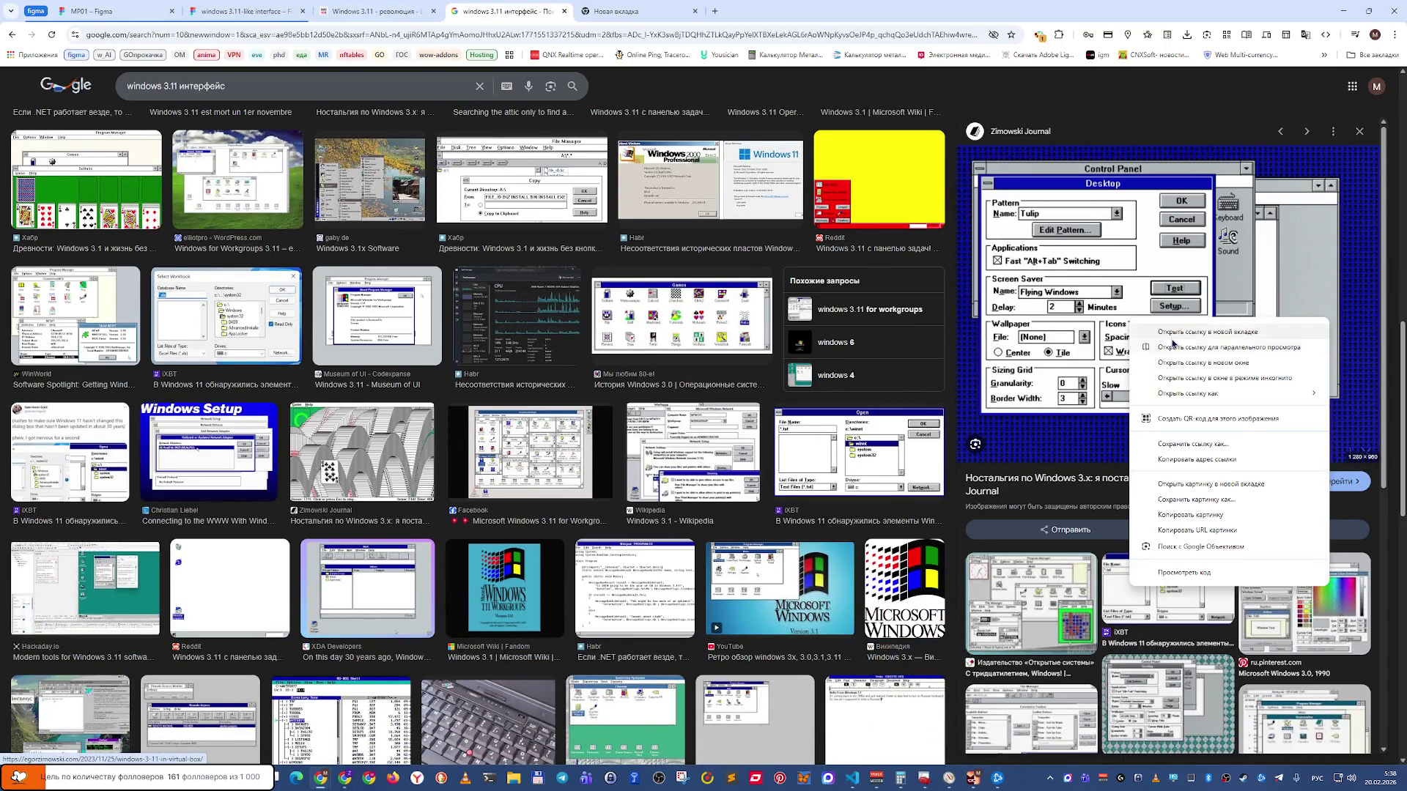
click(1169, 341)
Open the Microsoft Wiki File Manager page in the background, then switch to the Zimowski Journal article.
scroll(1171, 341, down, 4)
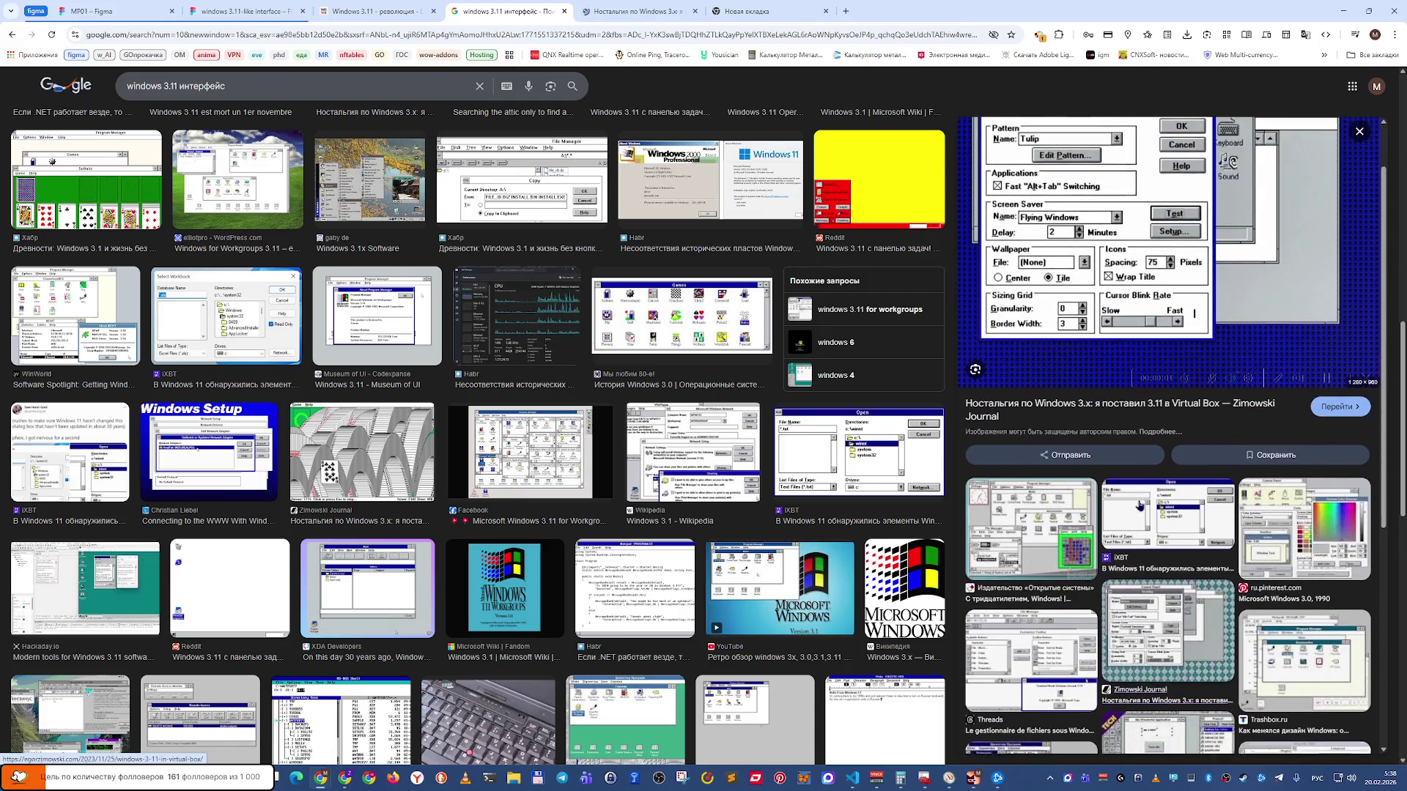
scroll(1136, 513, up, 3)
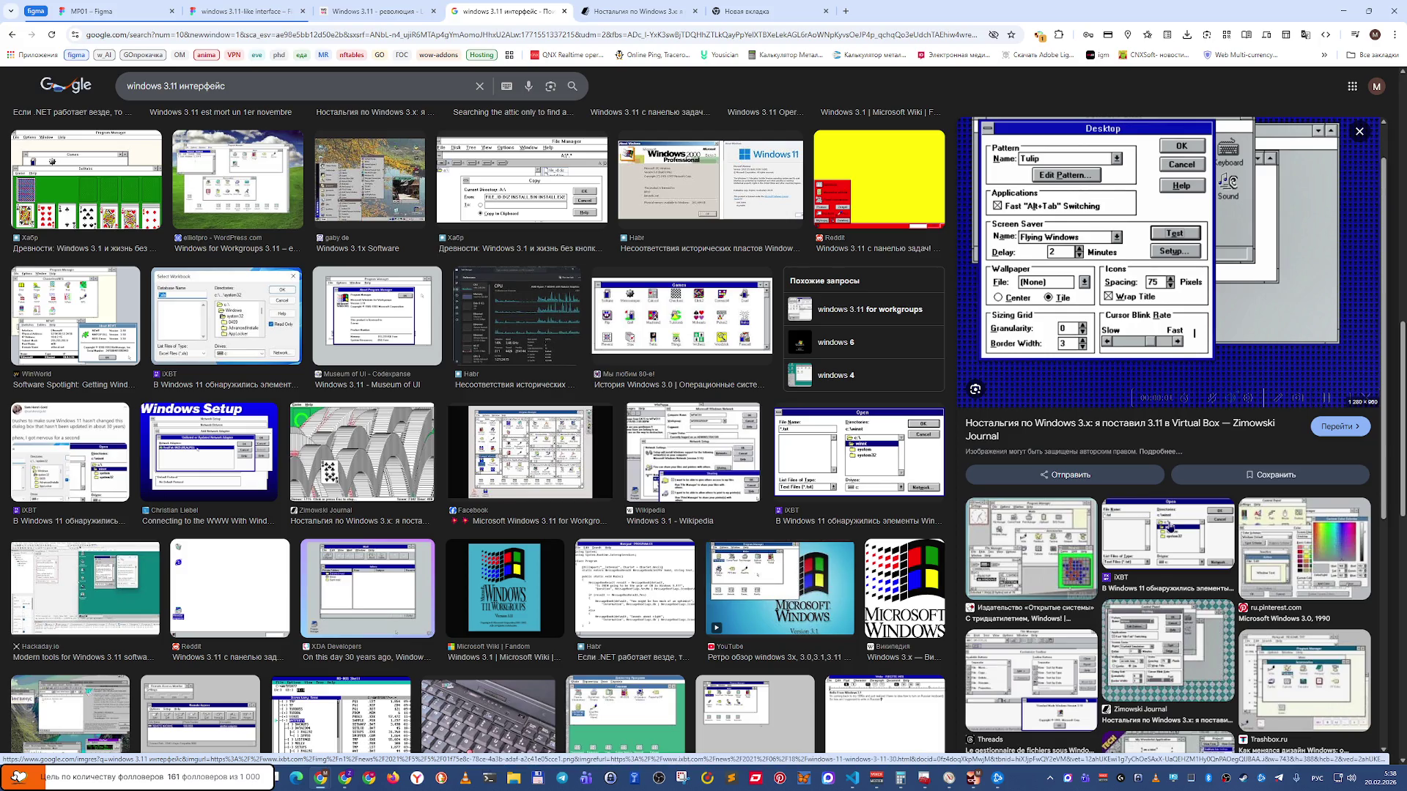
scroll(1170, 526, down, 3)
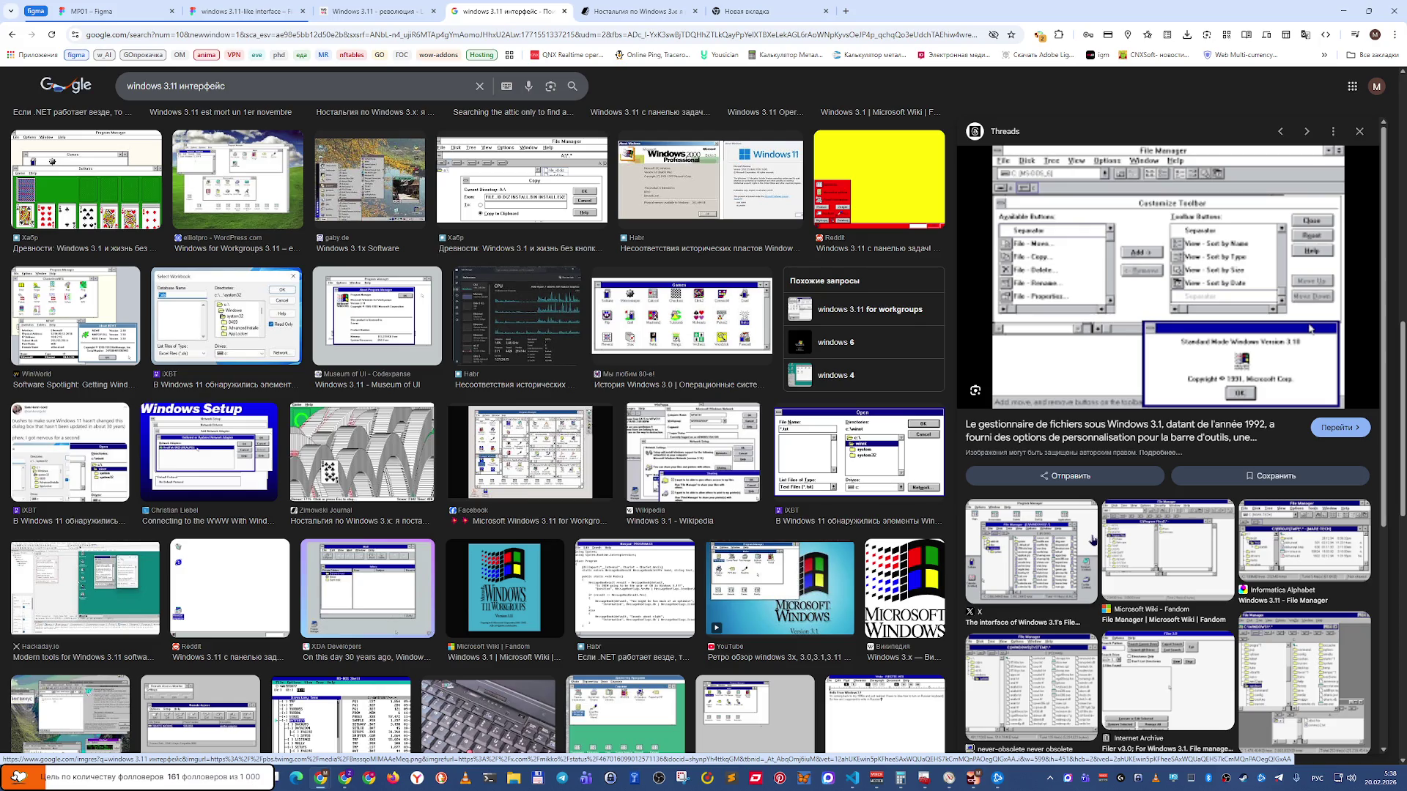
click(1143, 528)
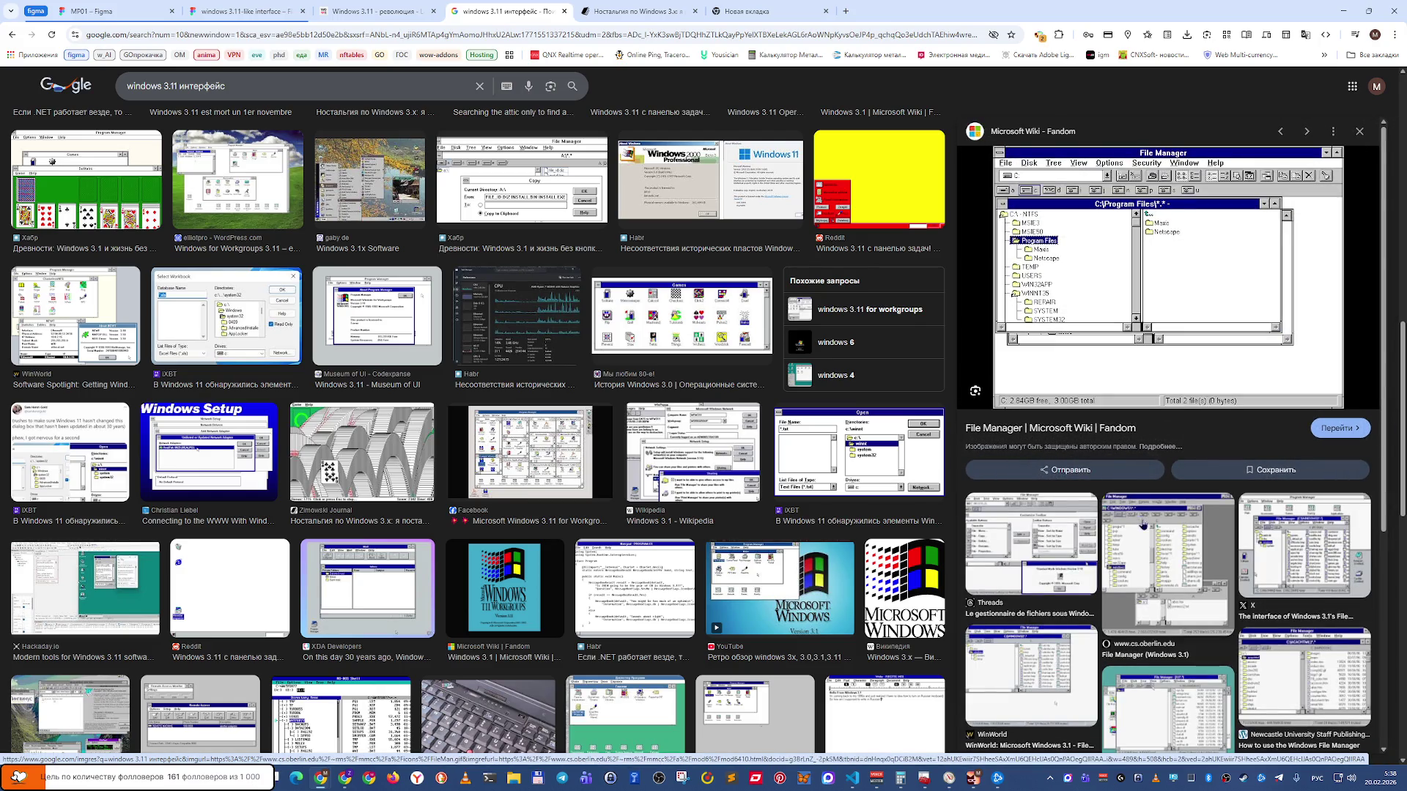
middle_click(1049, 271)
key(ctrl+Tab)
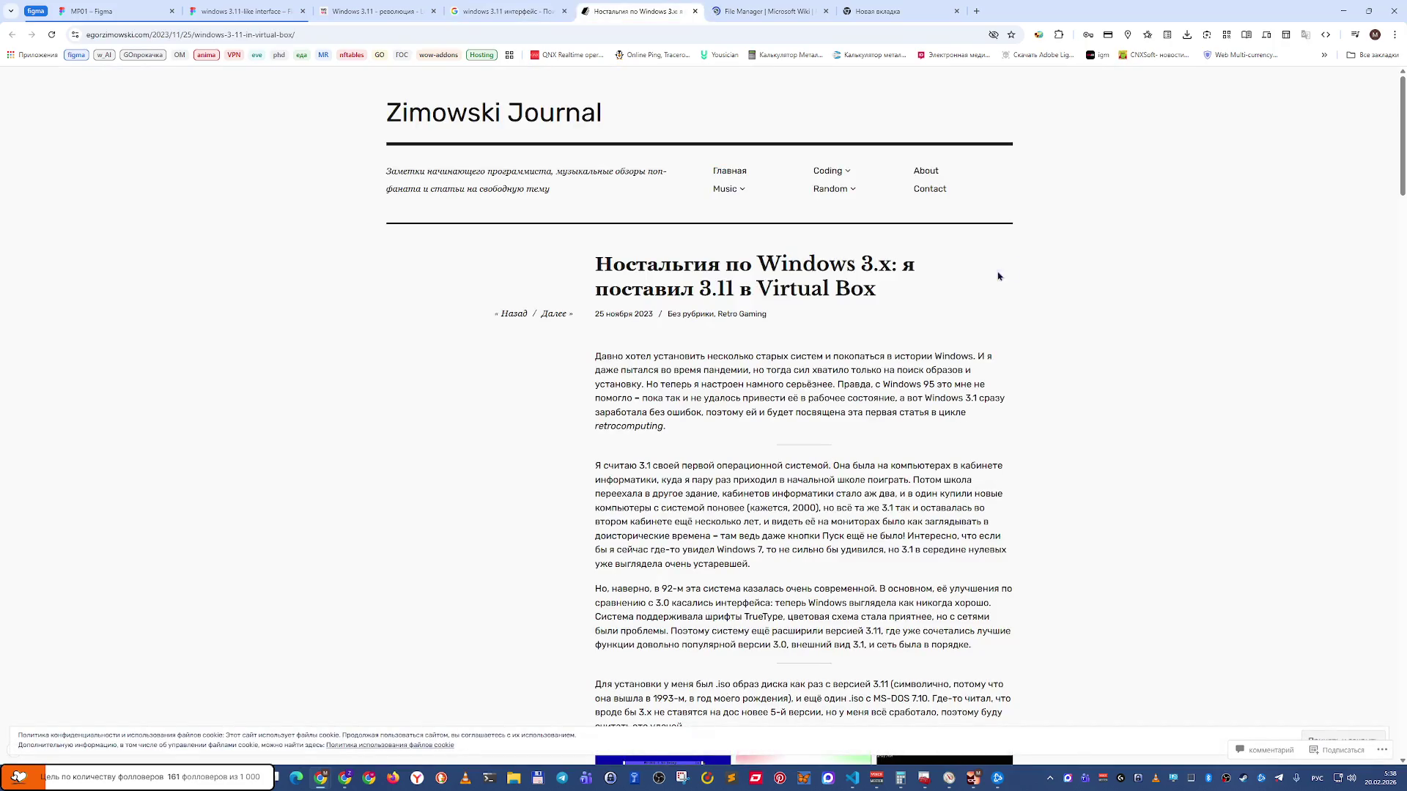
Enlarge the article's yellow Control Panel and blue Desktop settings screenshots.
scroll(856, 380, down, 7)
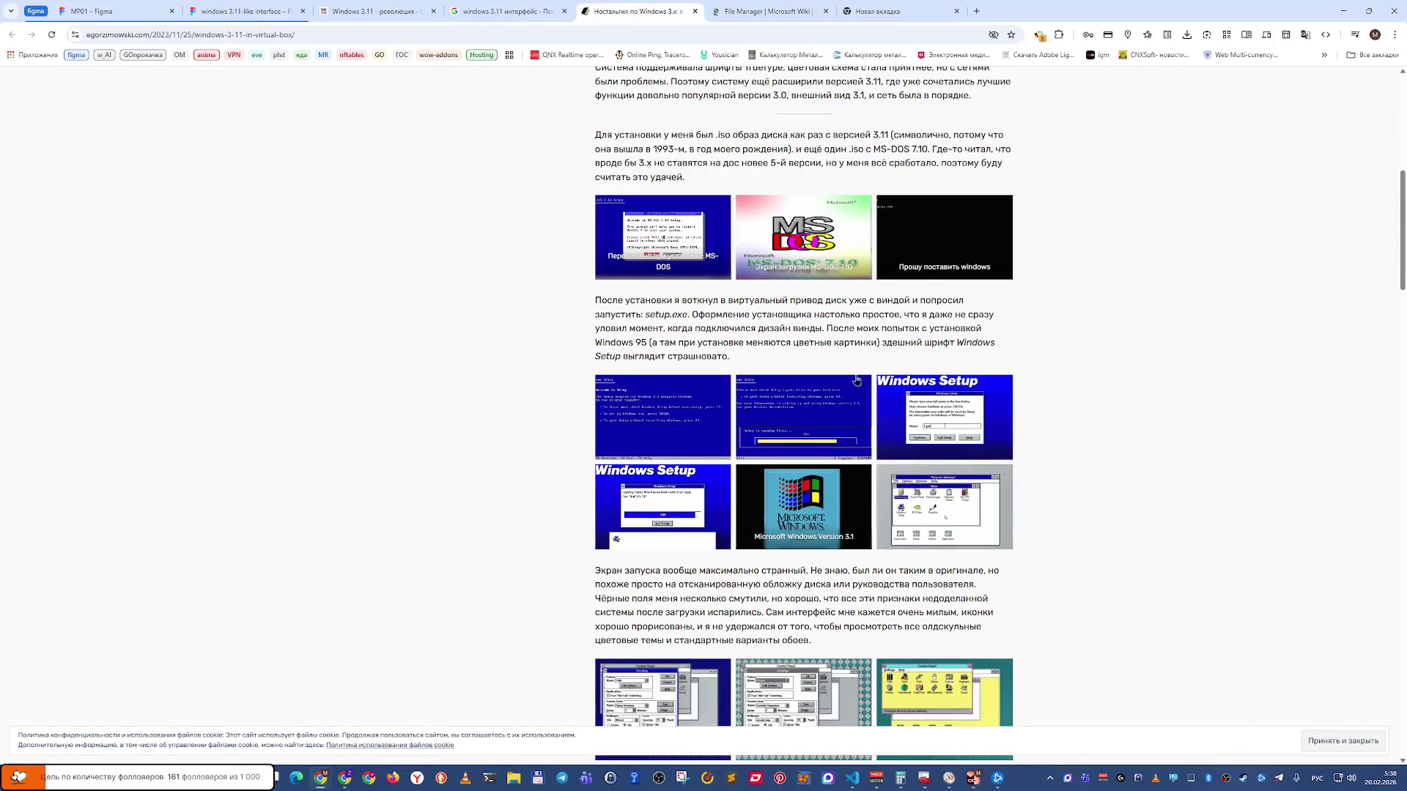
scroll(856, 379, down, 4)
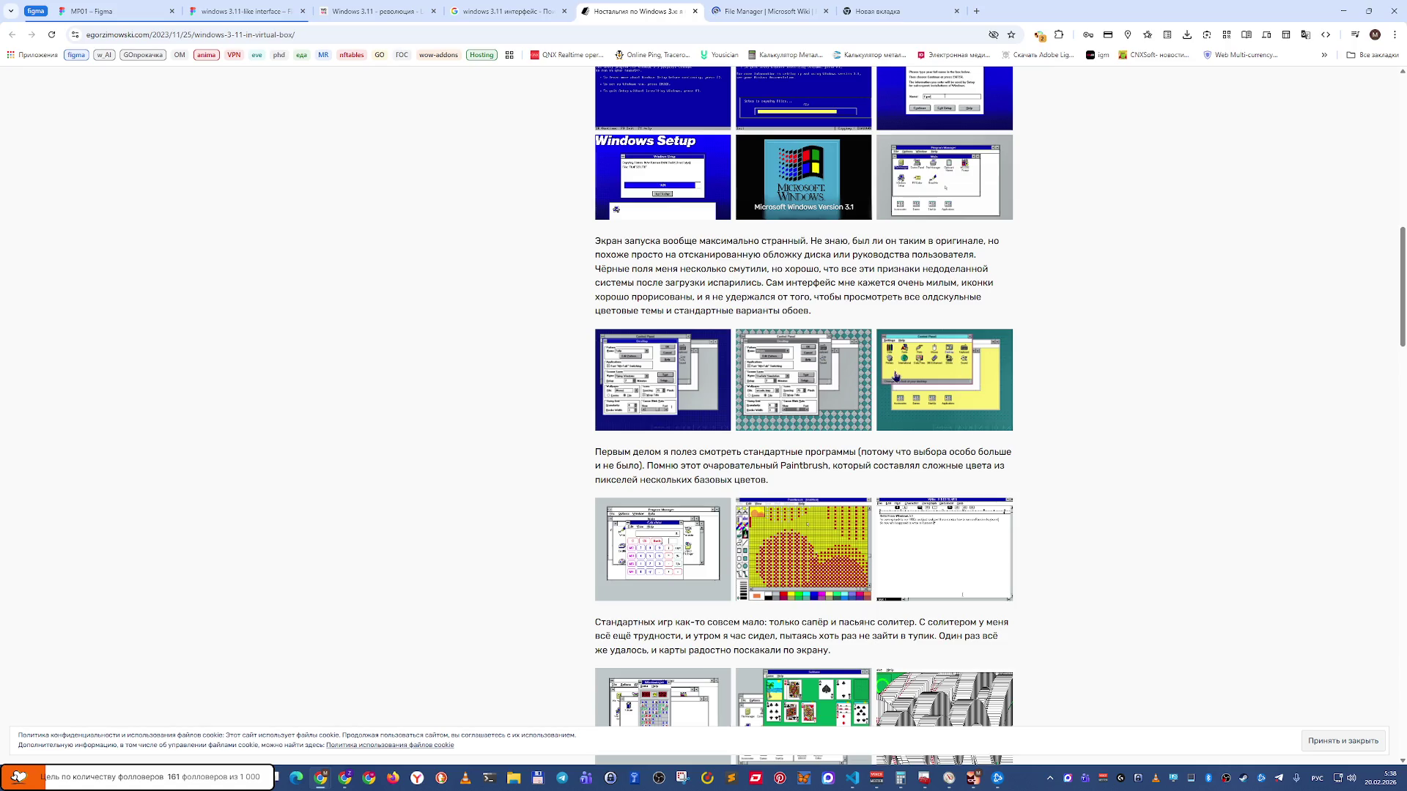
click(907, 370)
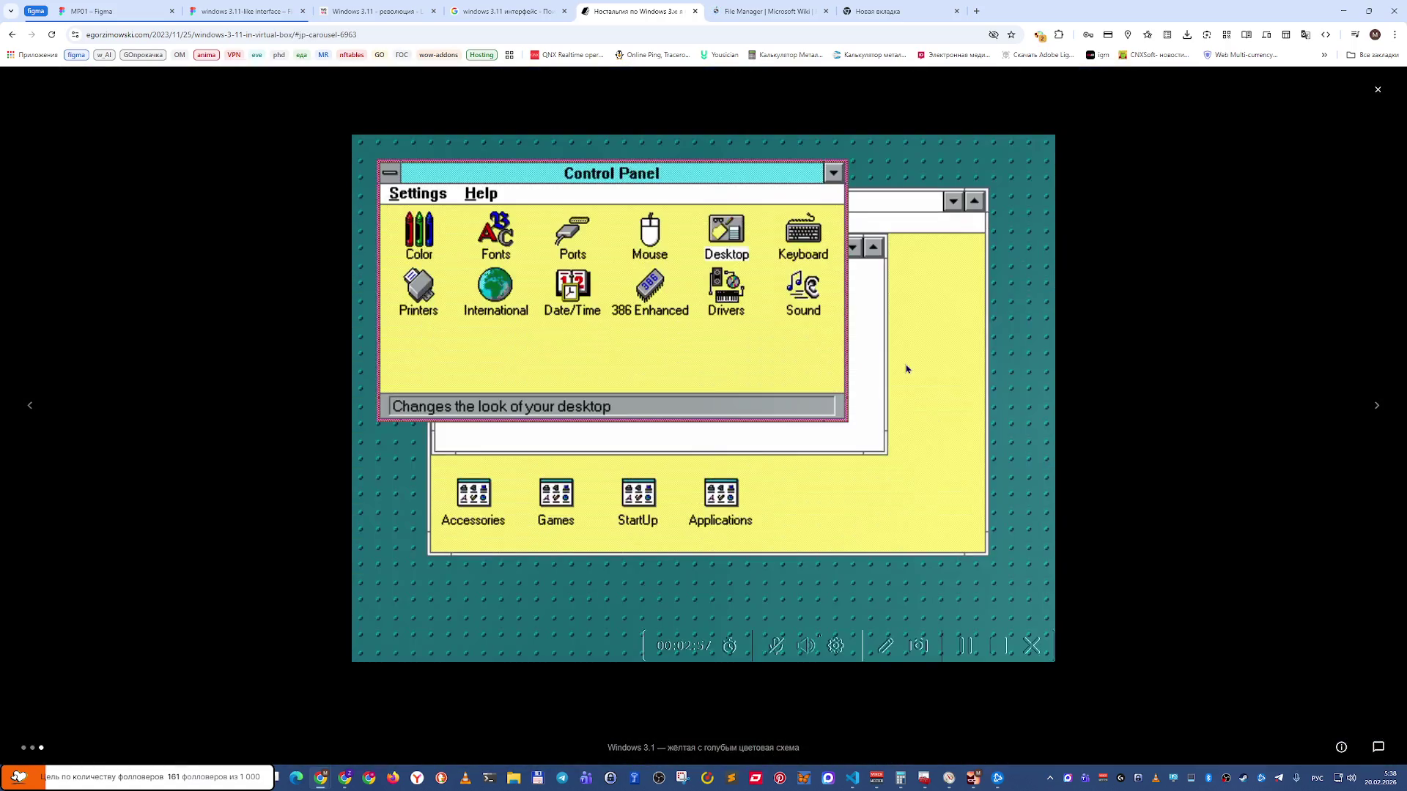
click(942, 392)
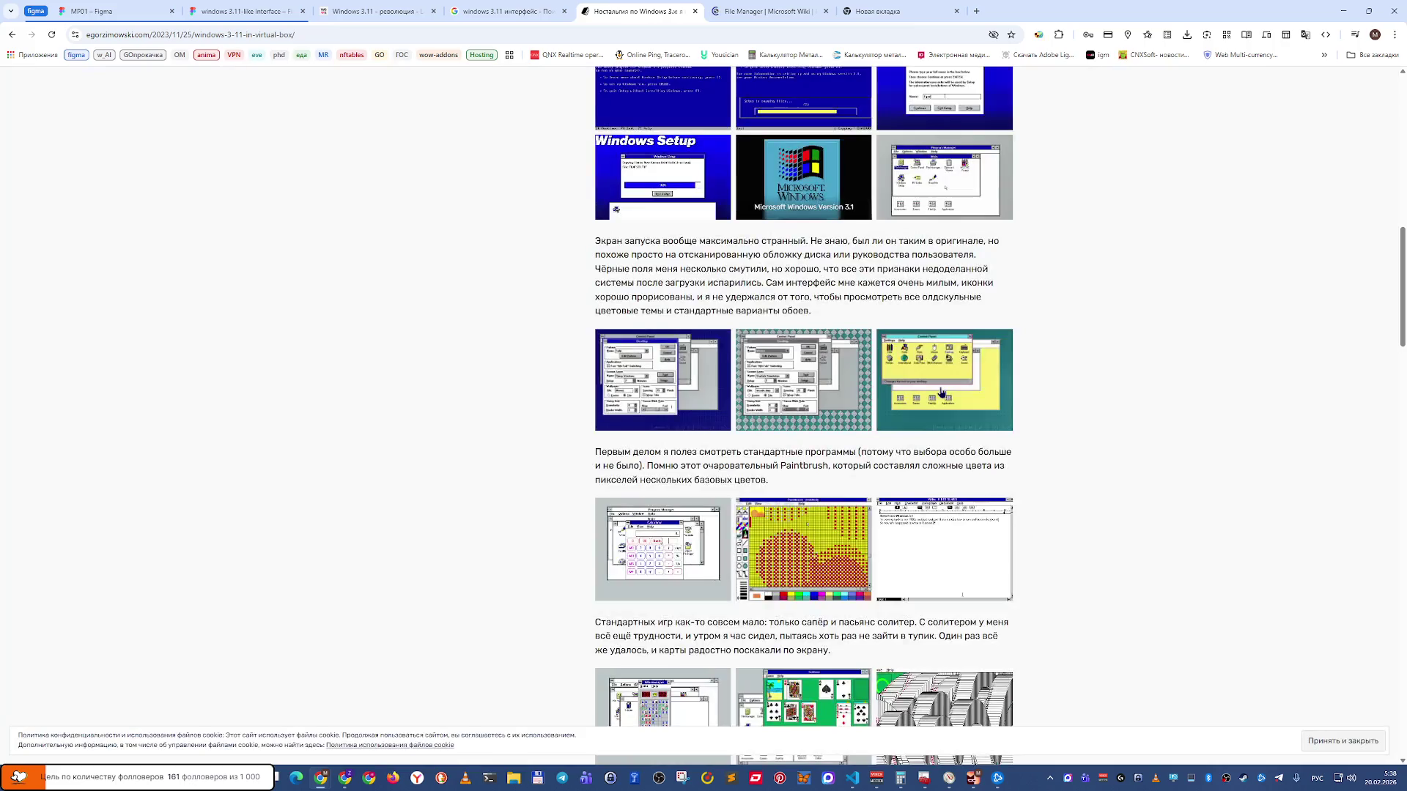
click(675, 366)
key(Escape)
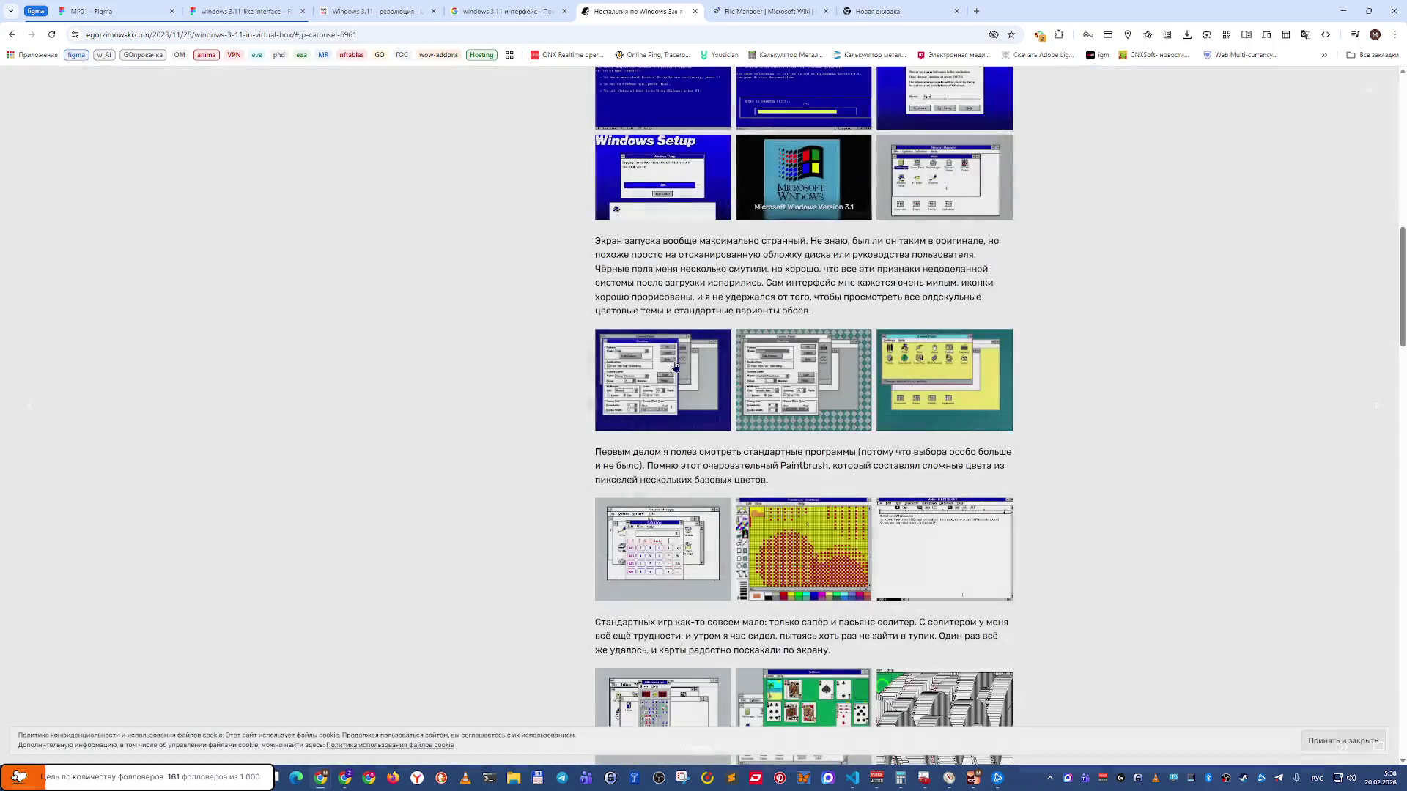
click(674, 362)
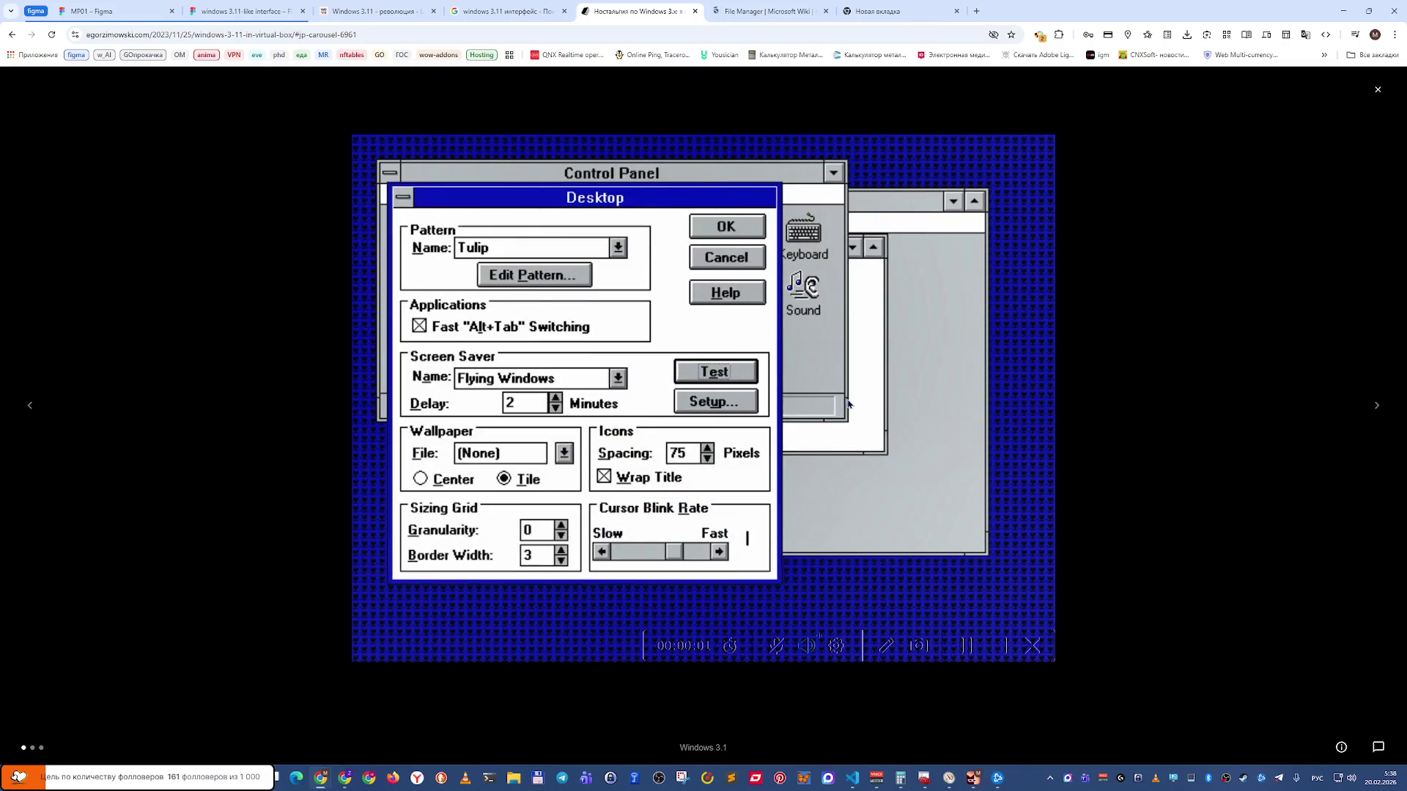
Cycle through the gallery's Control Panel and Desktop screenshots, then close the gallery.
drag(849, 402, 625, 386)
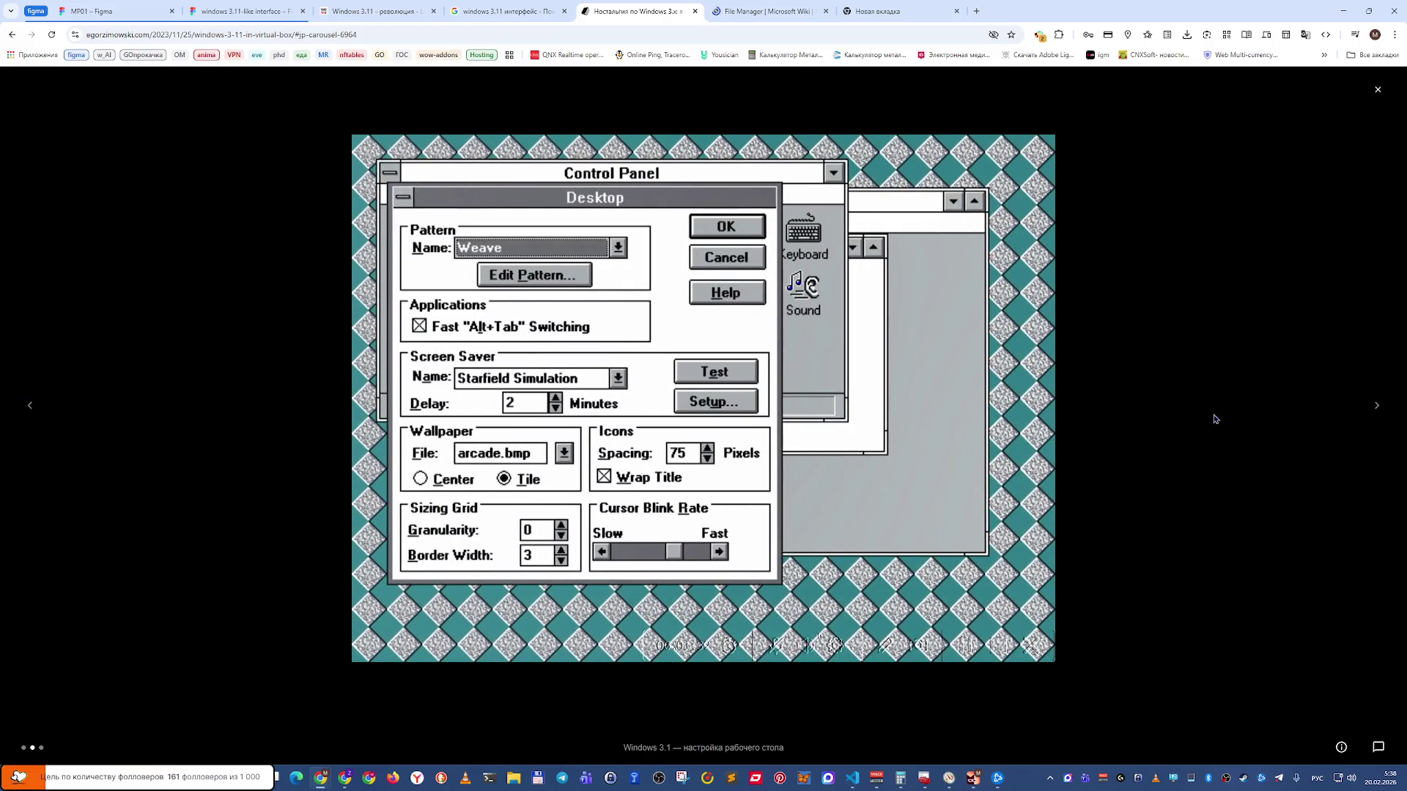
click(1376, 408)
click(1375, 407)
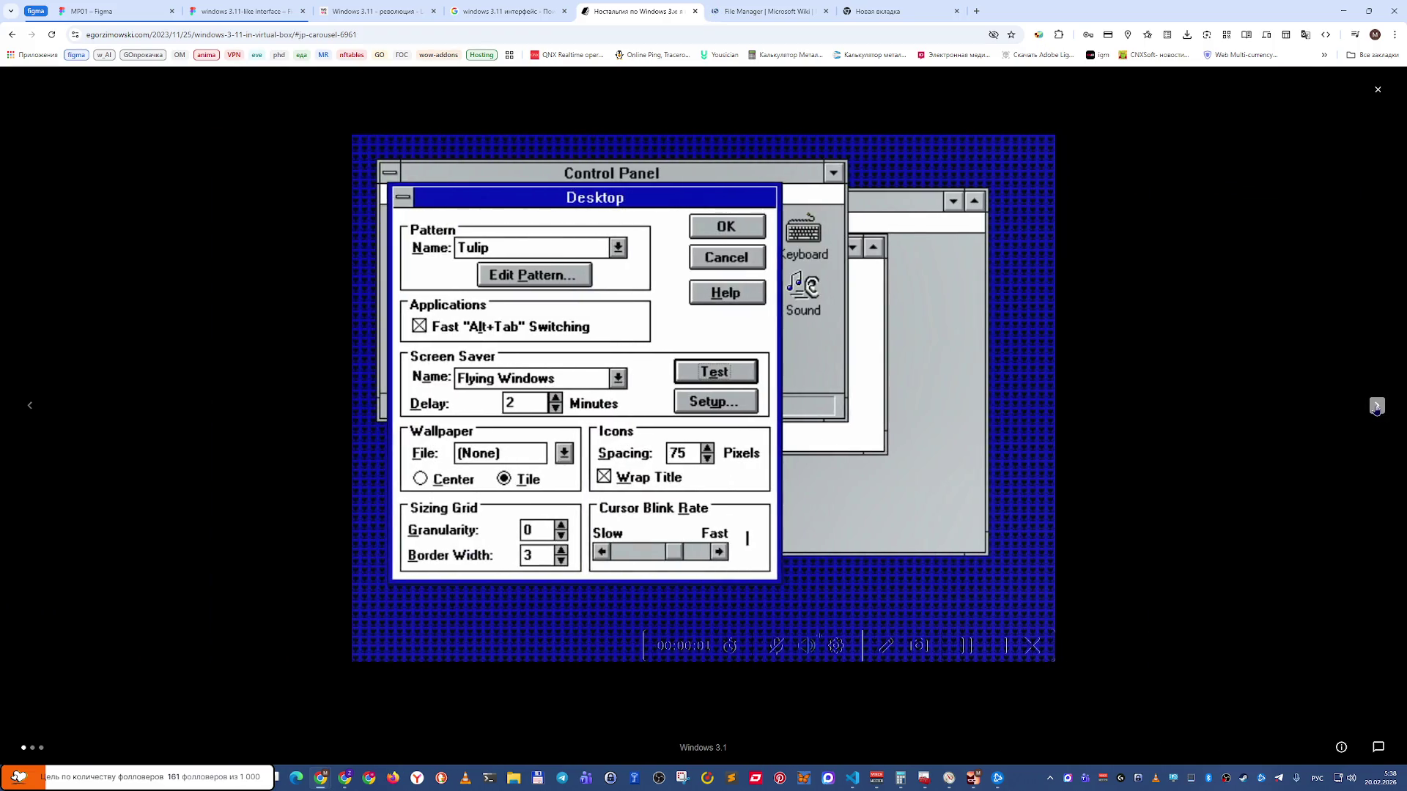
click(1376, 407)
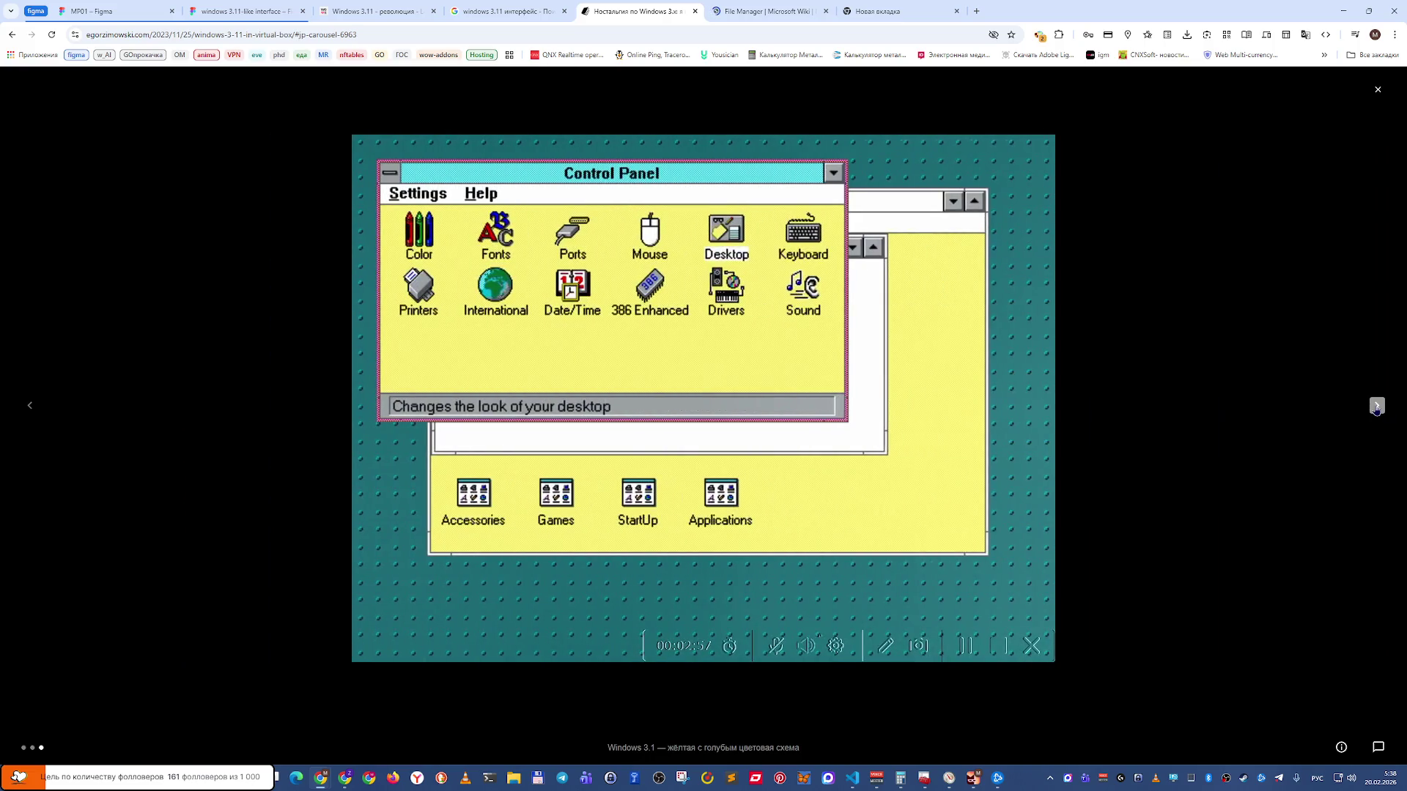
click(1376, 407)
click(1376, 408)
click(1375, 408)
click(1375, 407)
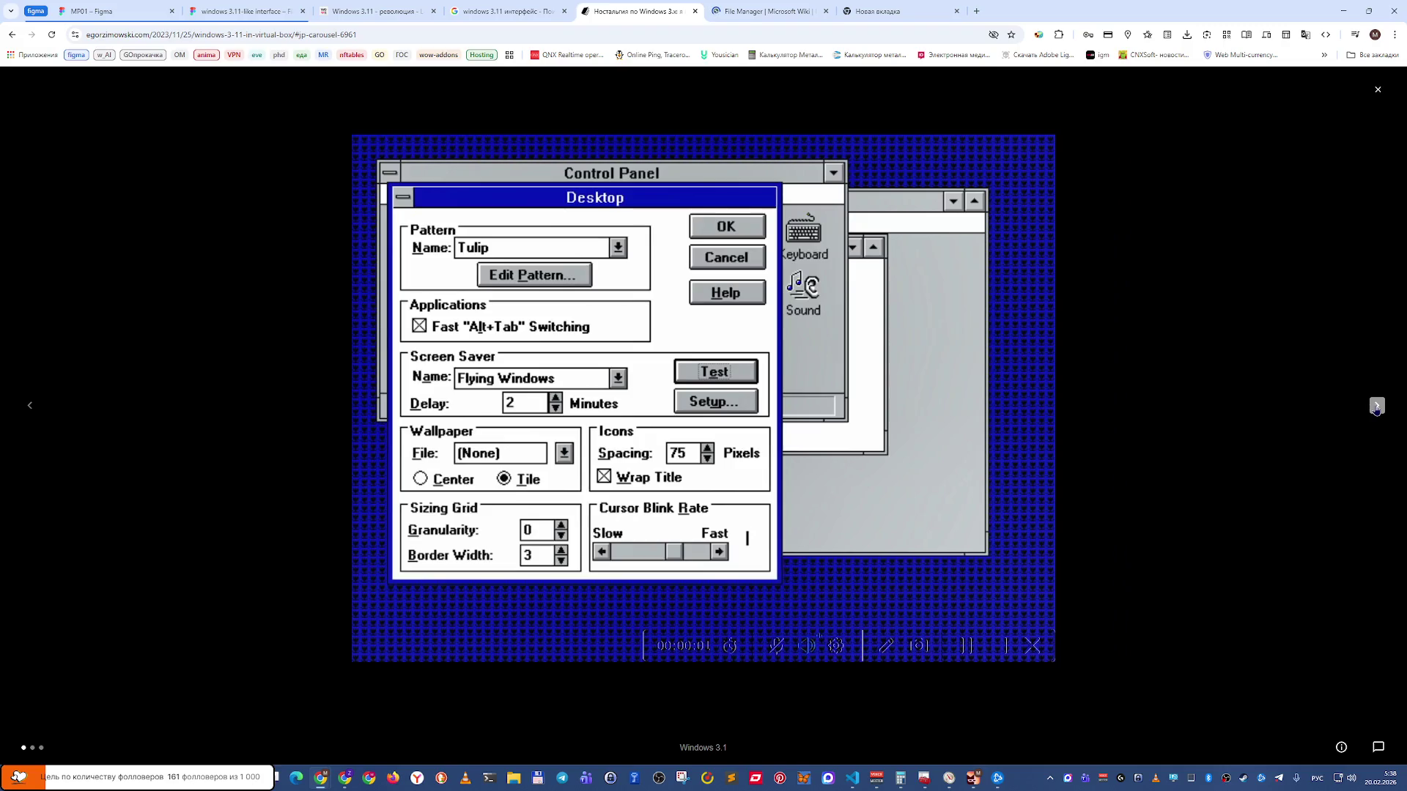
click(1376, 407)
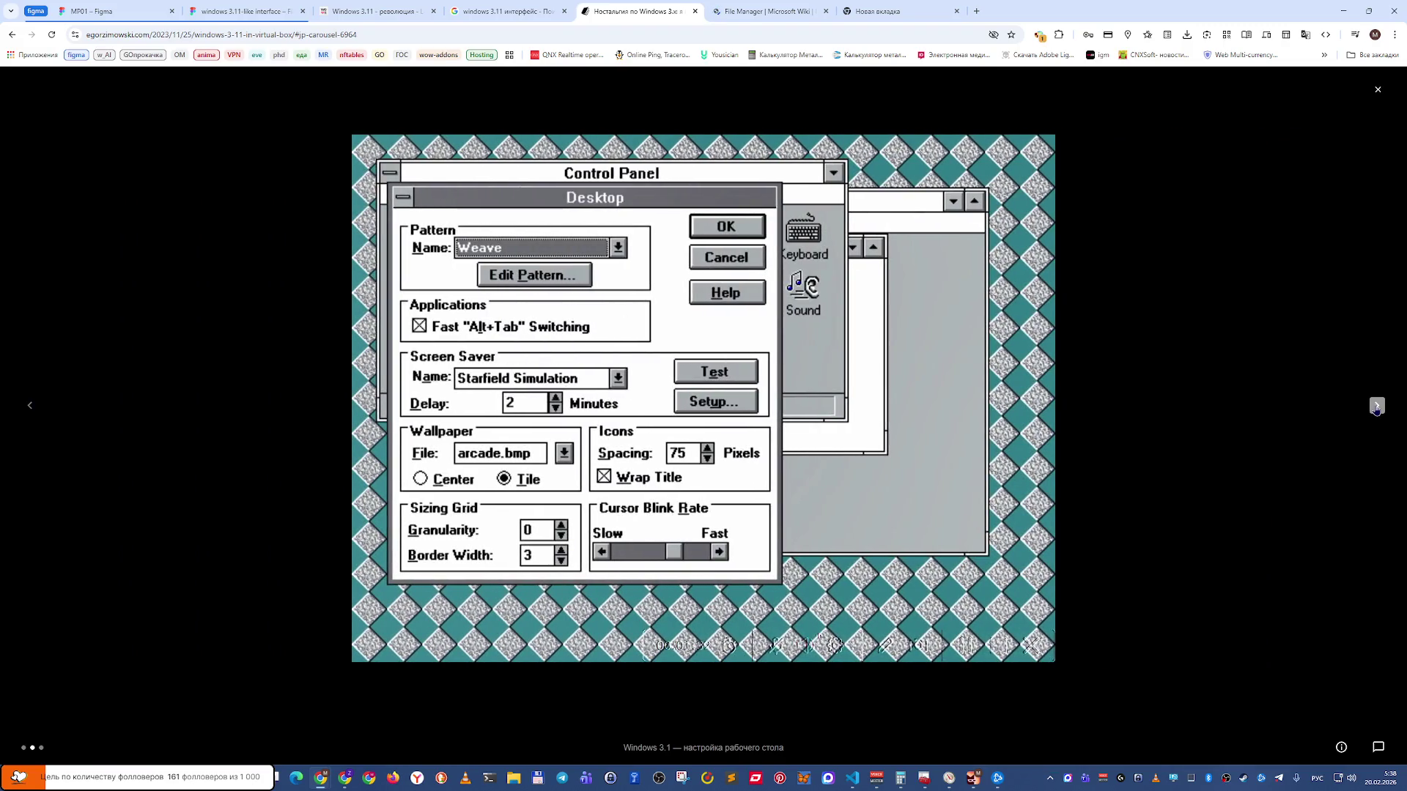
click(1376, 408)
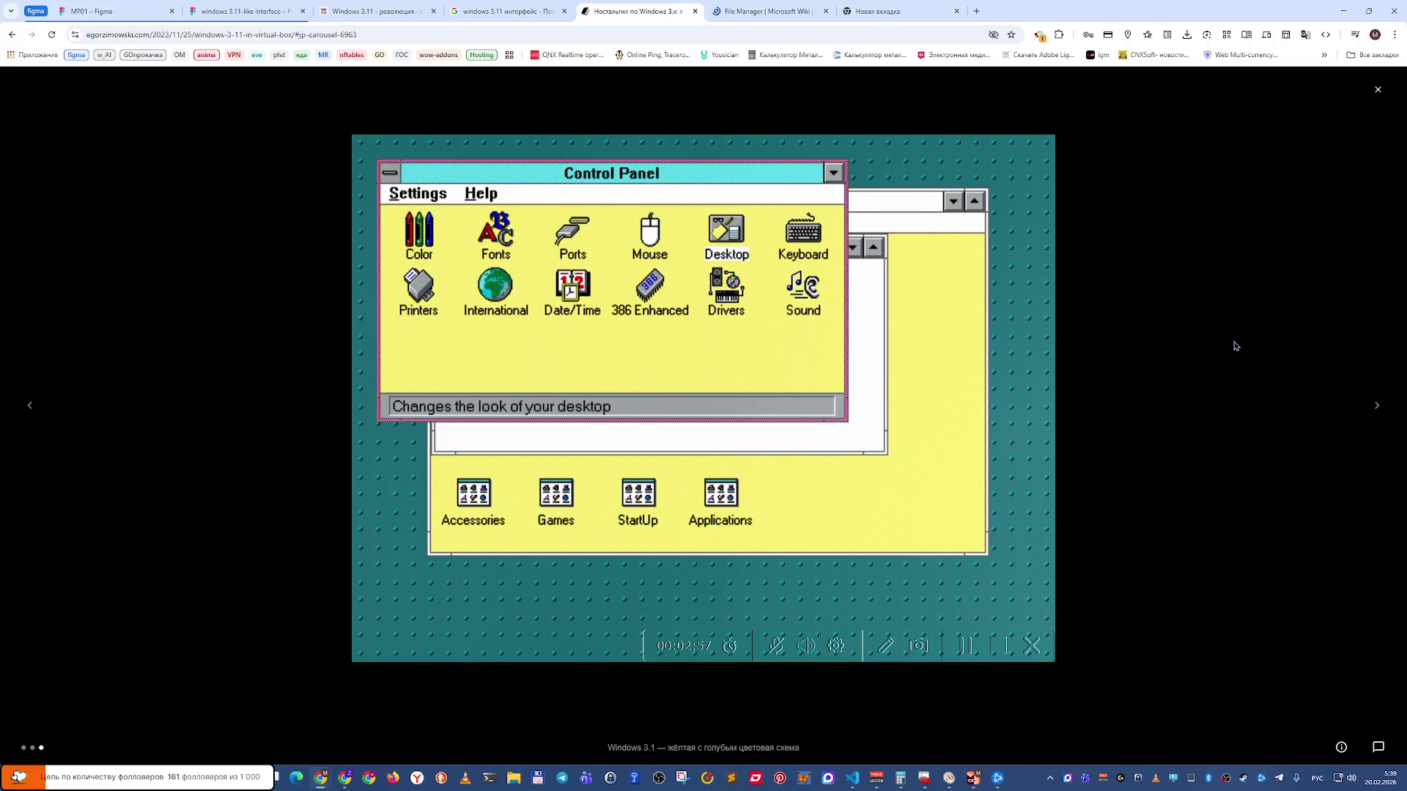
click(1379, 406)
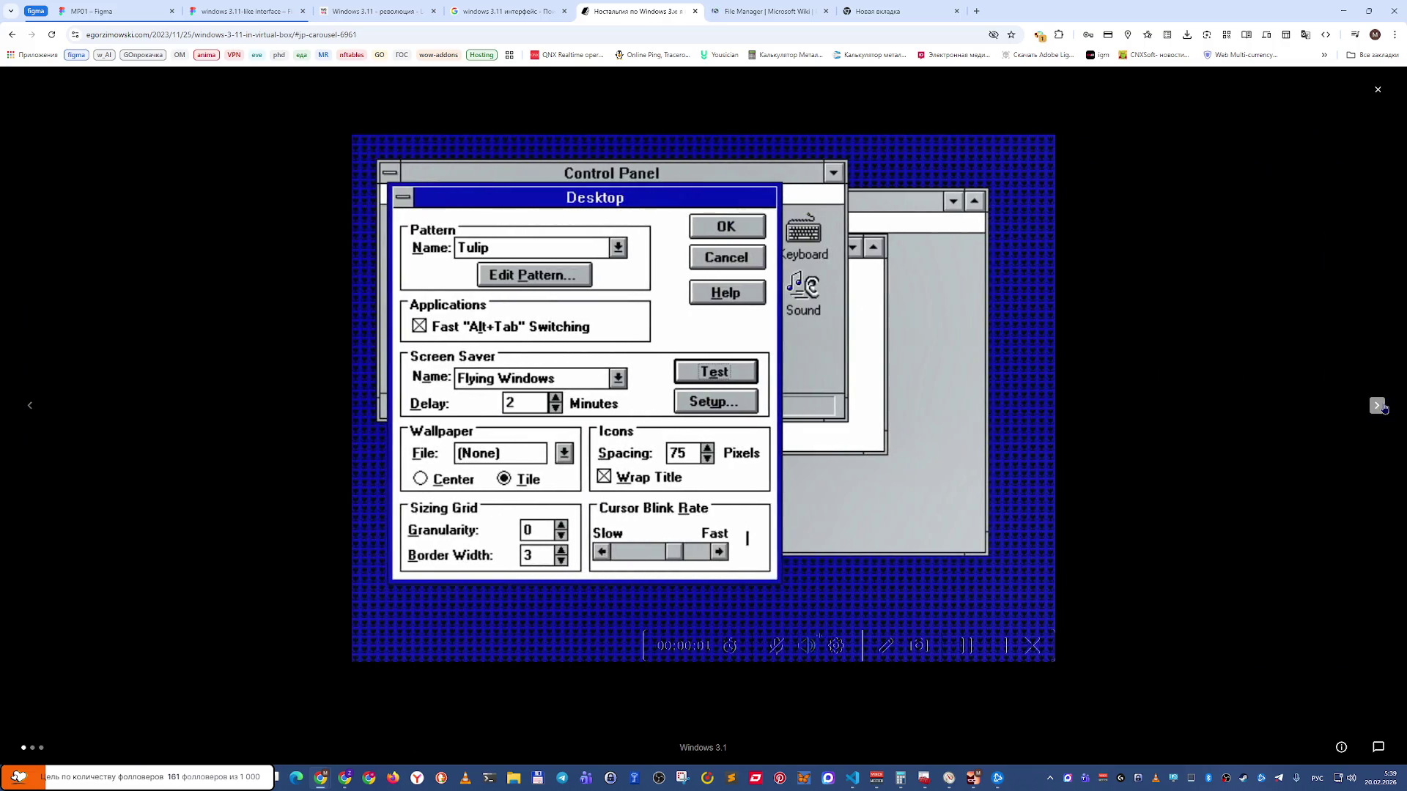
click(1379, 406)
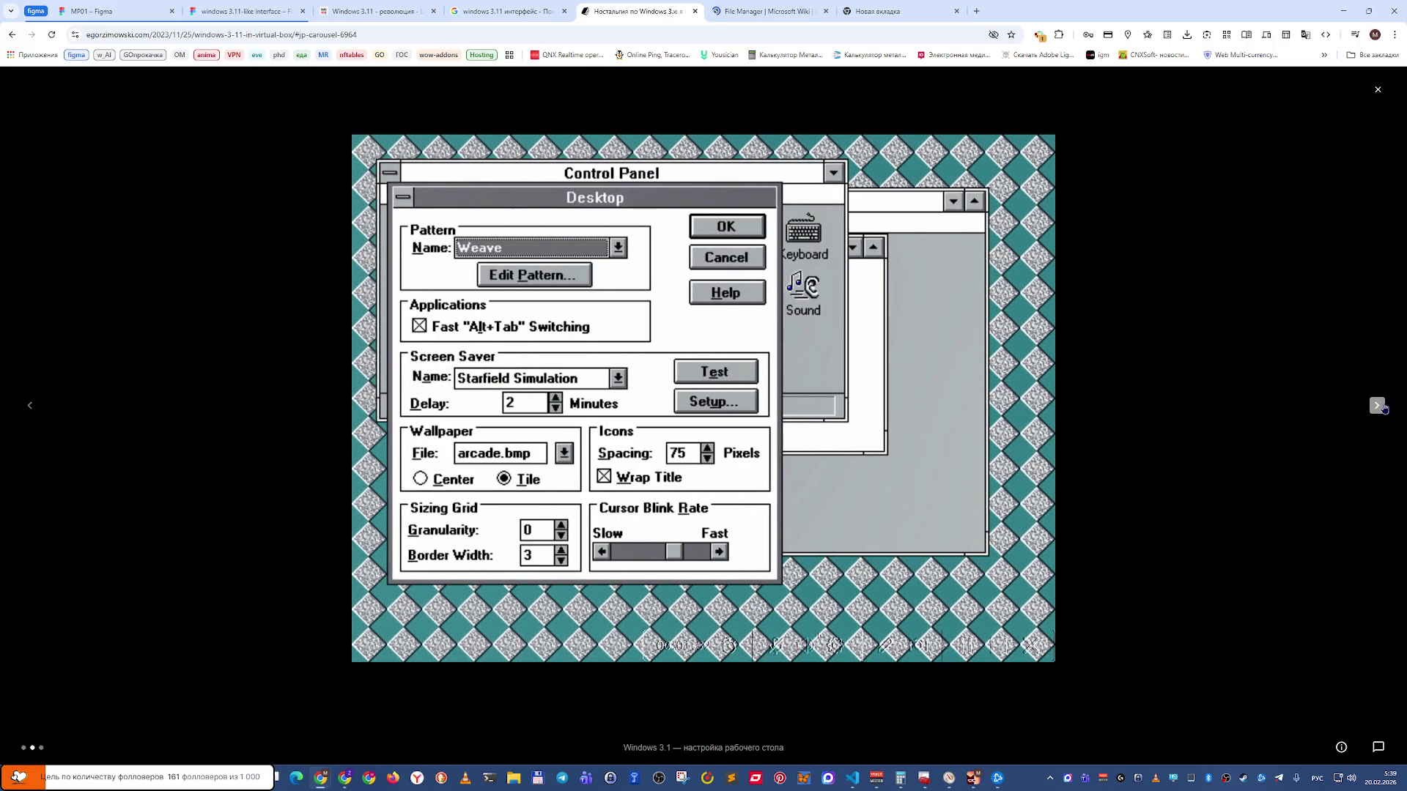
click(1379, 406)
click(1379, 406)
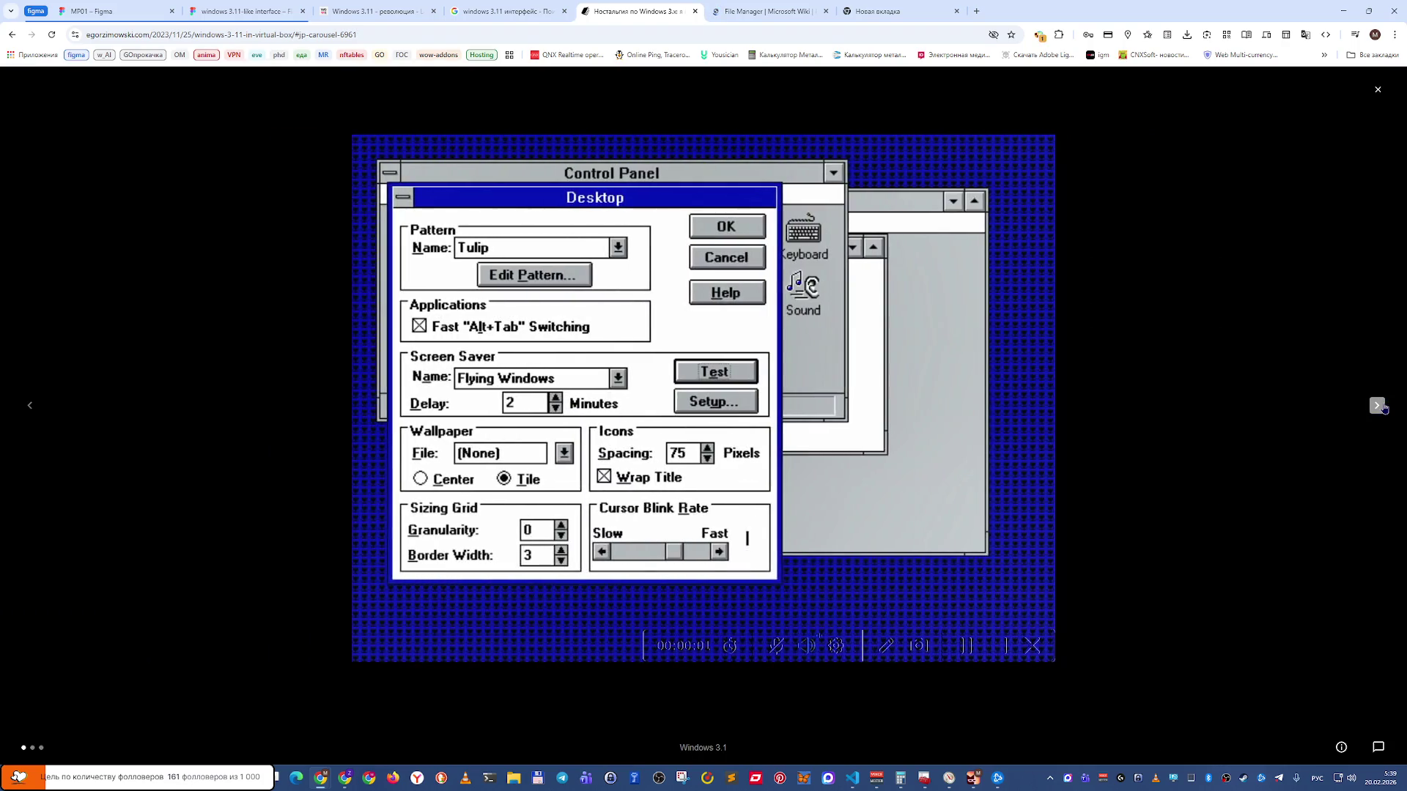
click(1151, 445)
Enlarge the Calculator screenshot further down the article, then close it.
scroll(813, 502, down, 2)
click(665, 417)
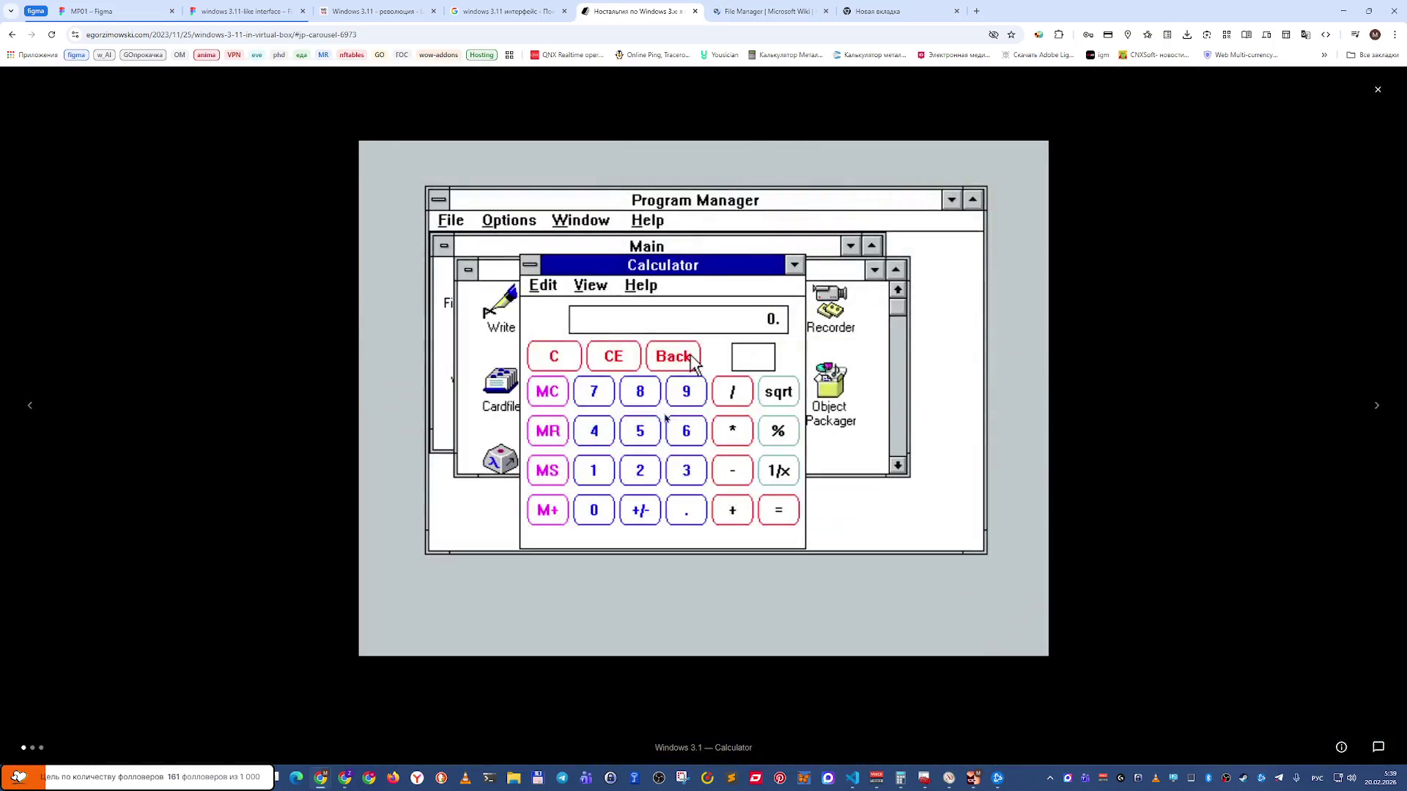
key(Escape)
scroll(665, 418, down, 5)
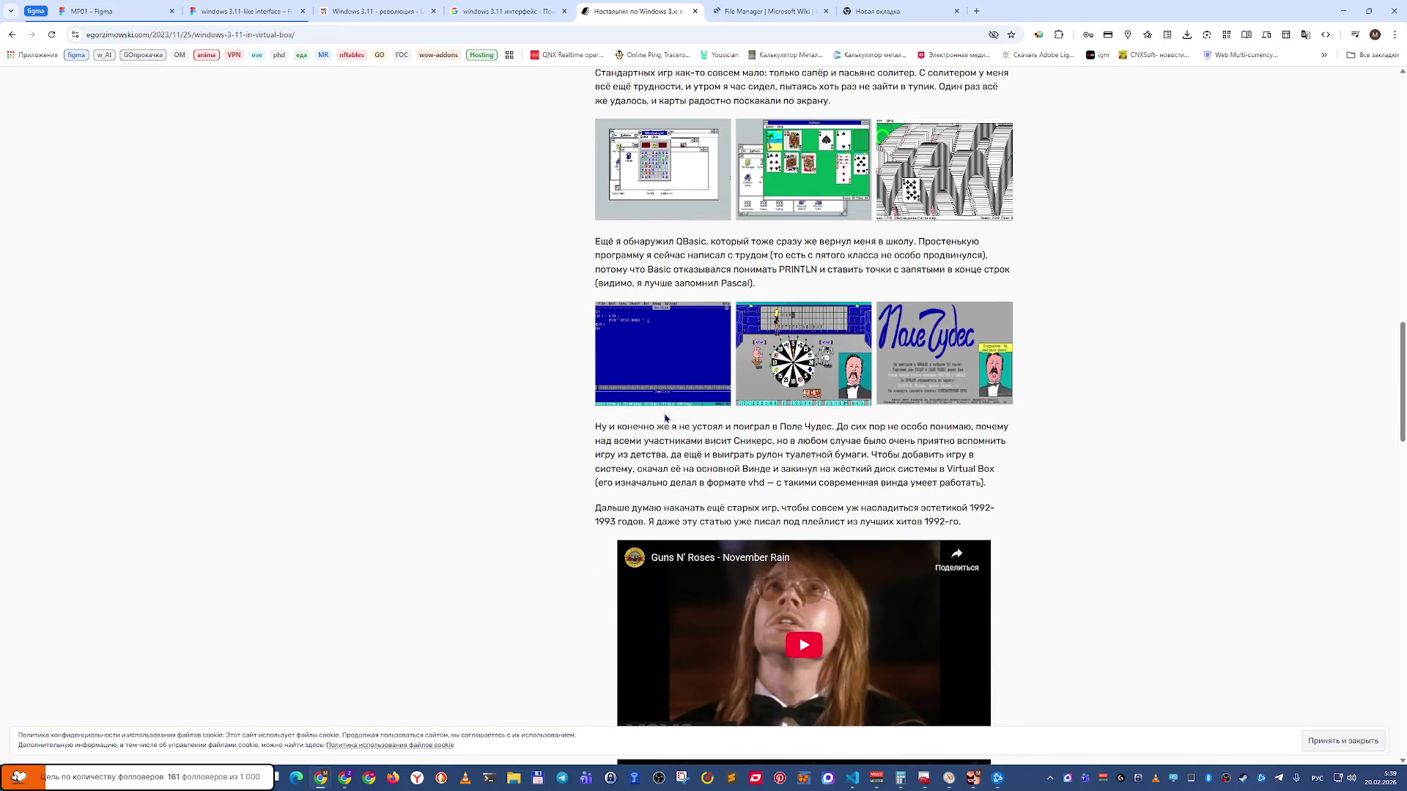
Scroll down the article and enlarge the Поле Чудес game screenshot.
scroll(665, 418, down, 2)
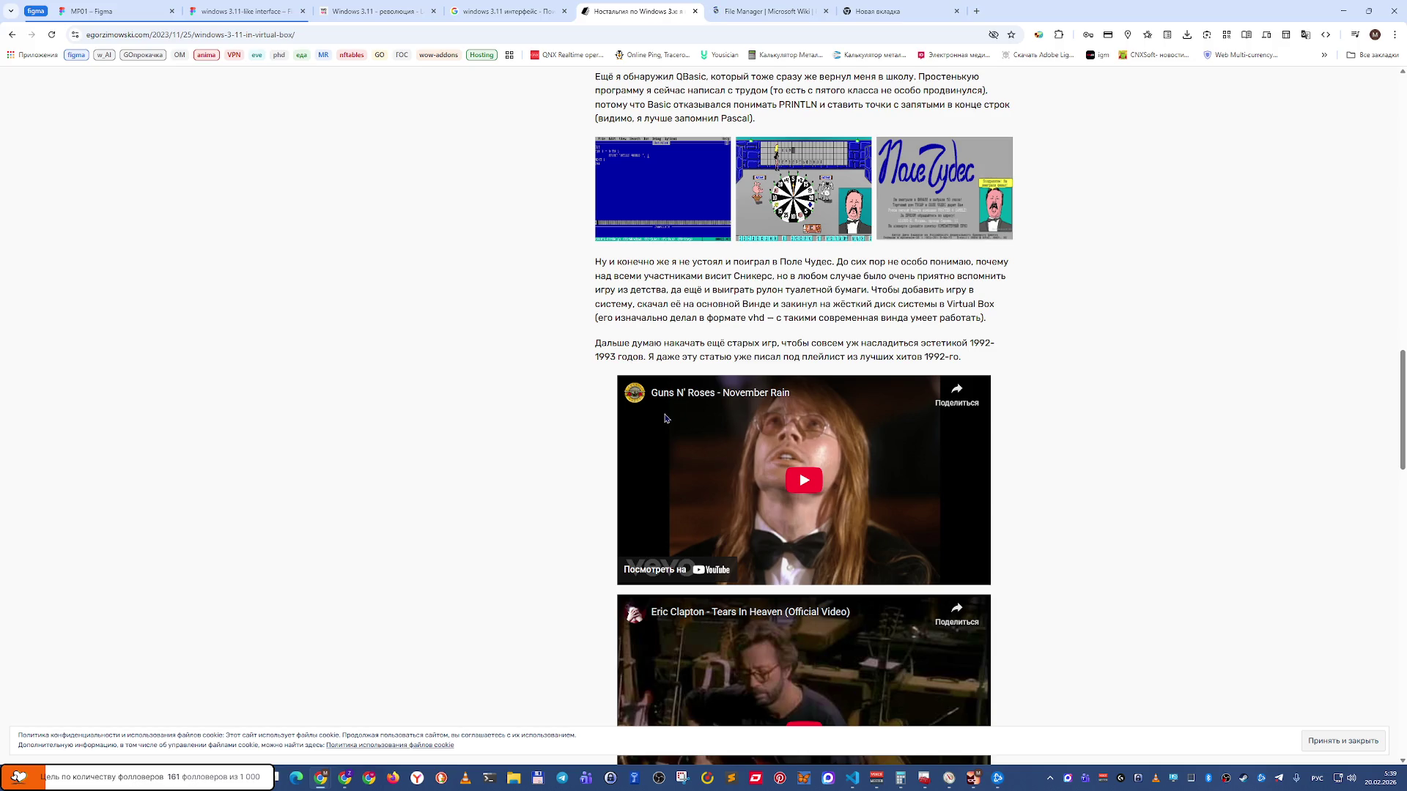
scroll(665, 418, down, 6)
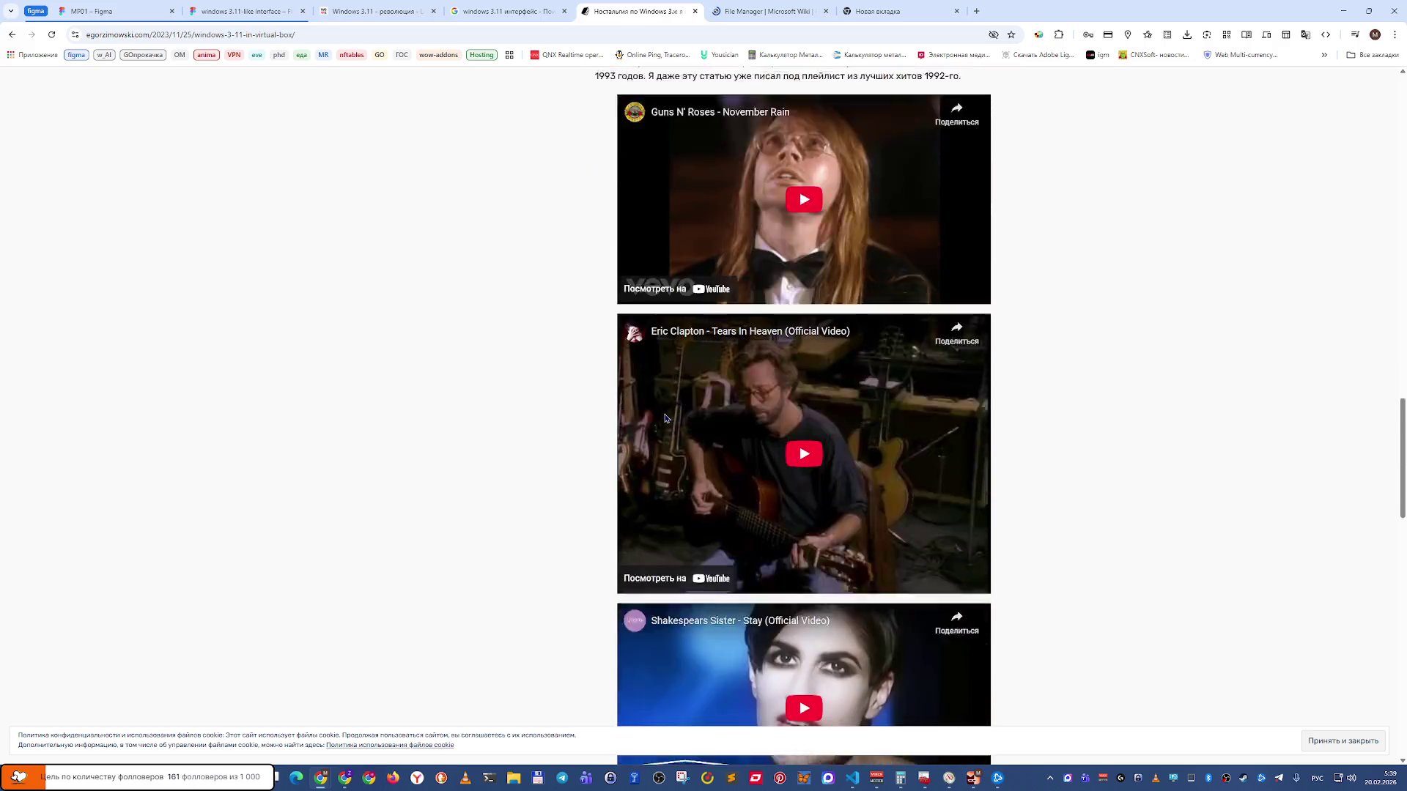
scroll(665, 418, down, 5)
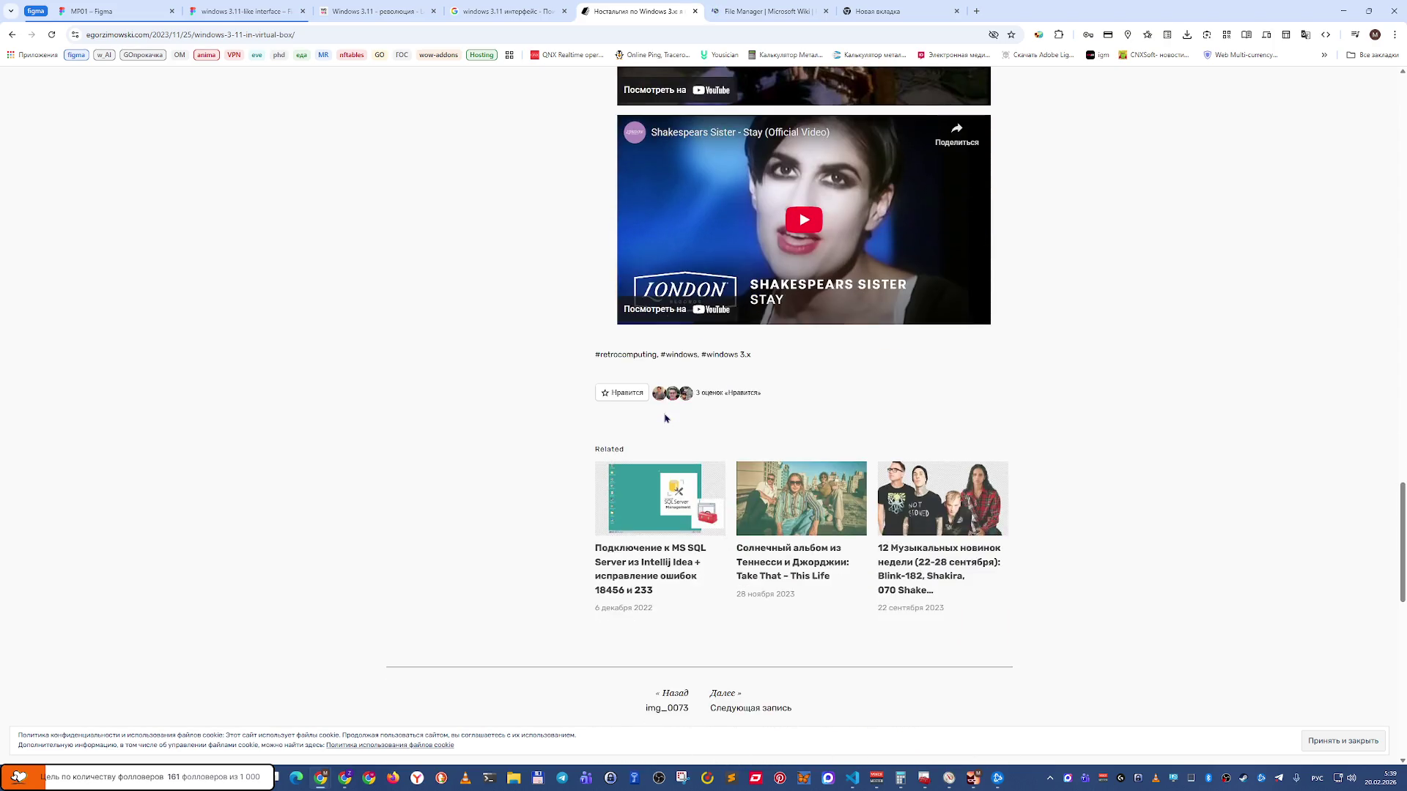
scroll(666, 418, up, 9)
scroll(666, 417, up, 6)
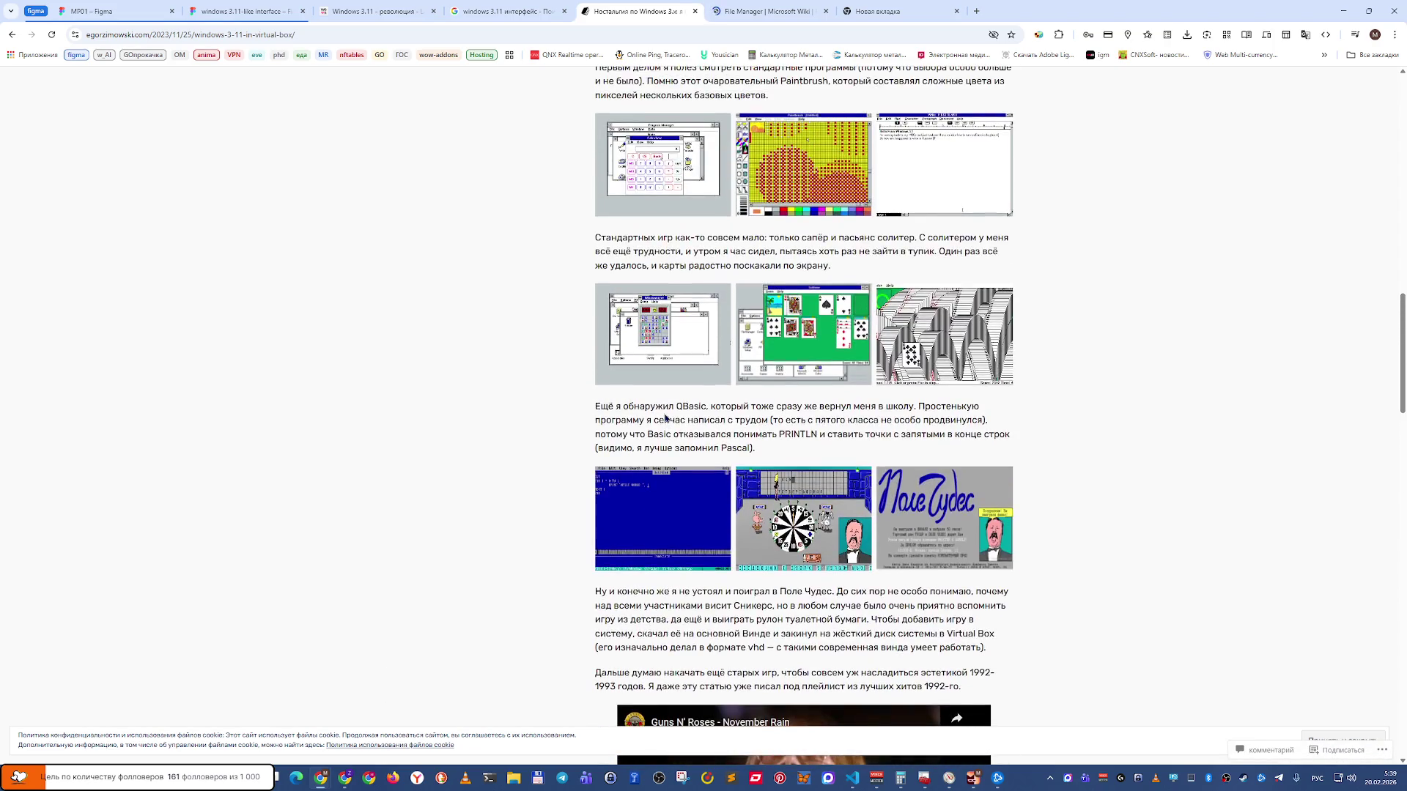
click(819, 508)
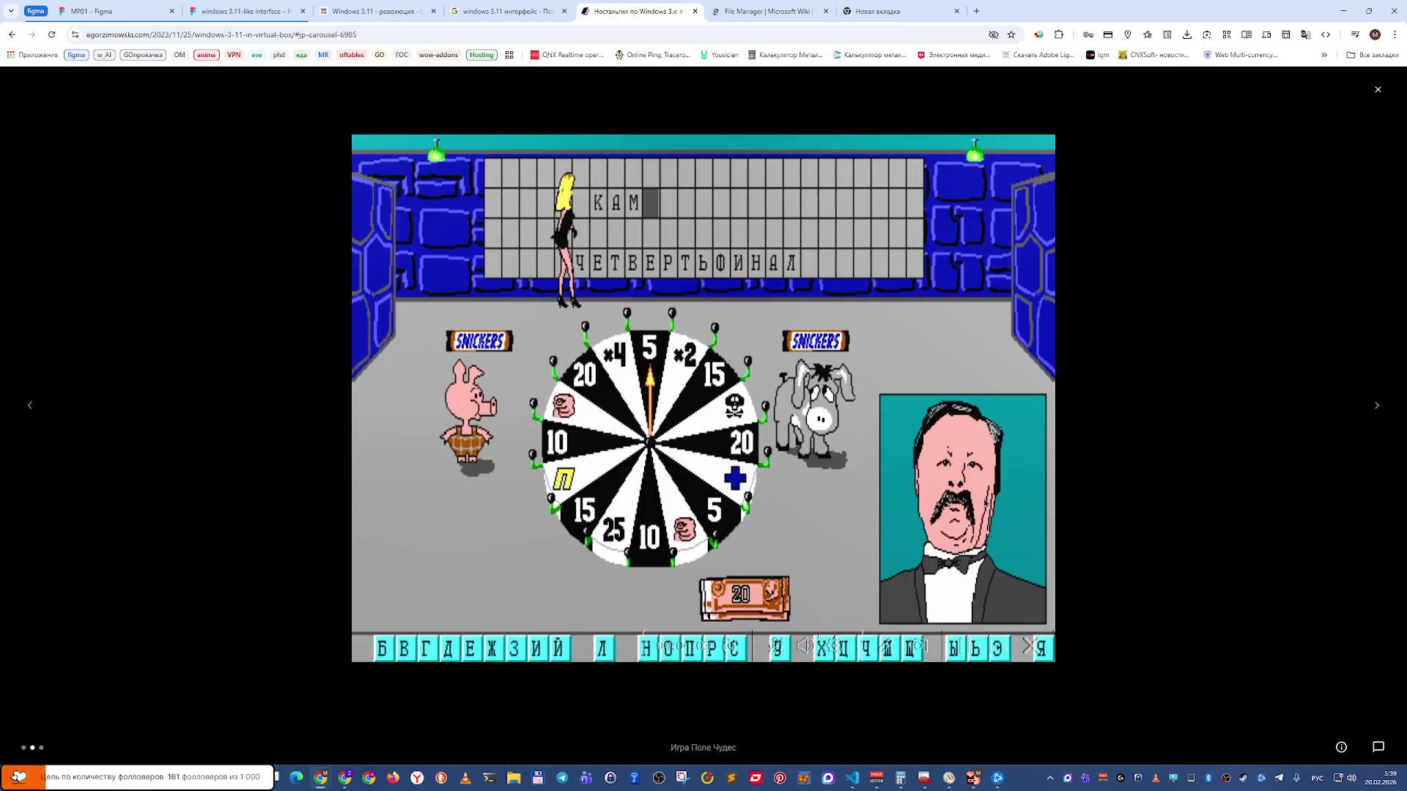
Cycle through the victory screen, QBasic and Поле Чудес screenshots, then close the gallery.
click(1377, 405)
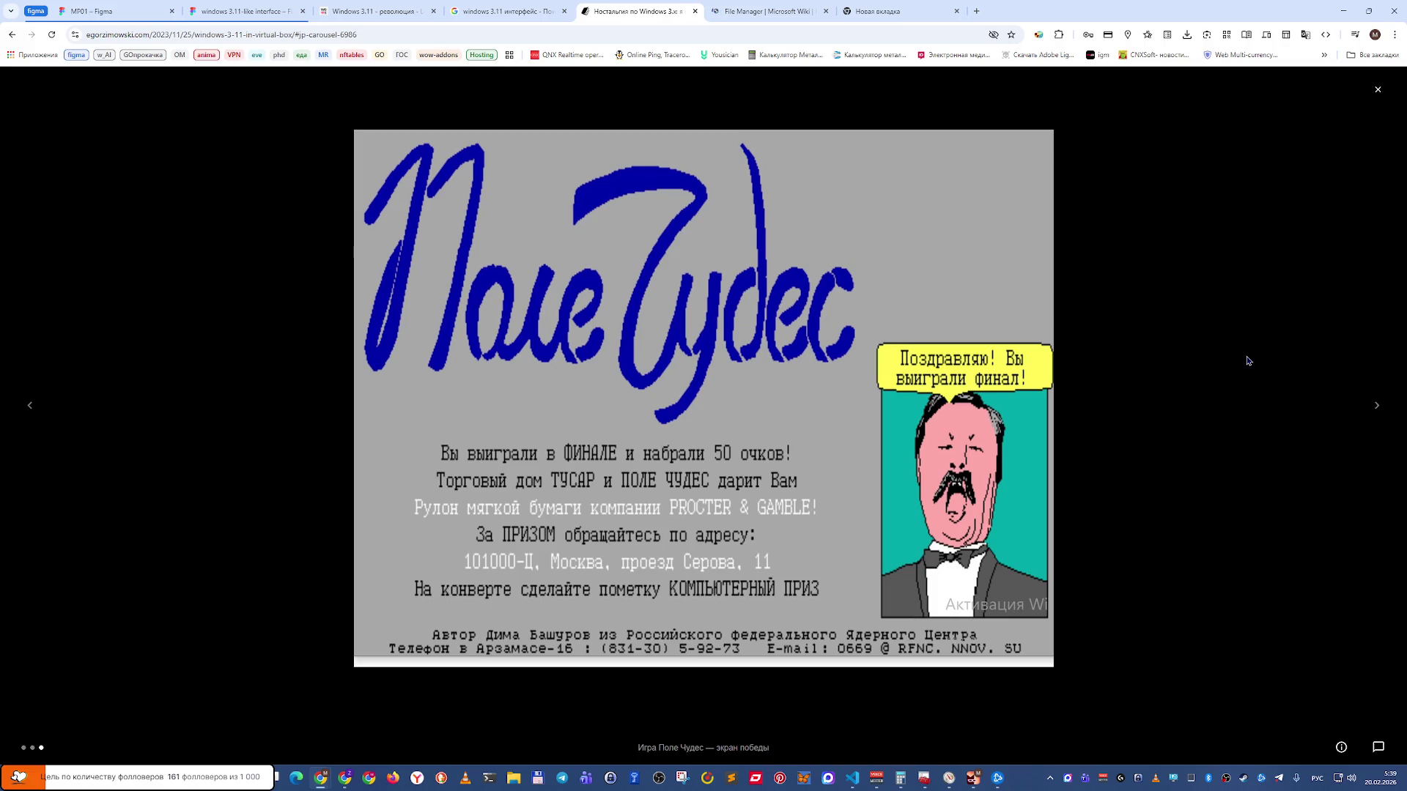
click(1377, 406)
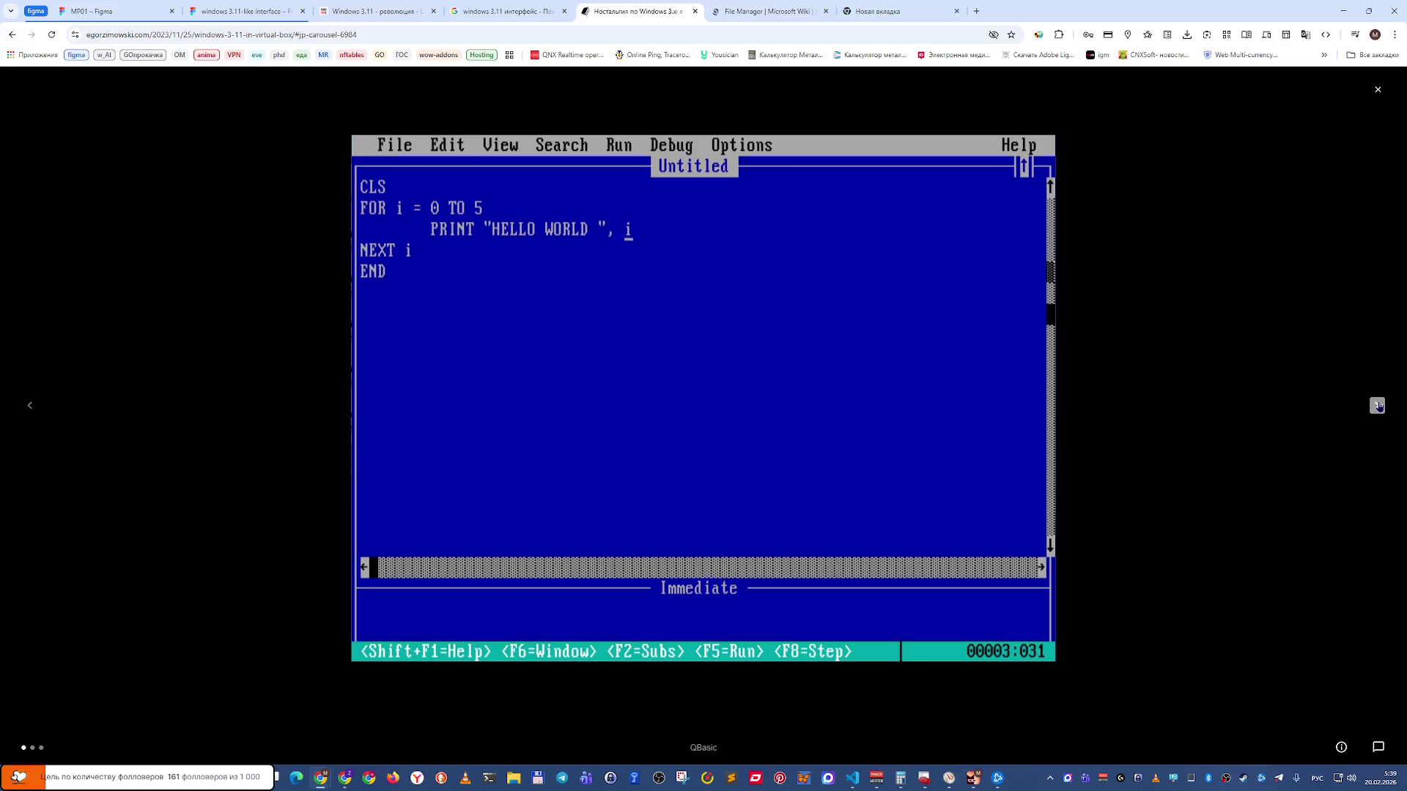
click(1378, 406)
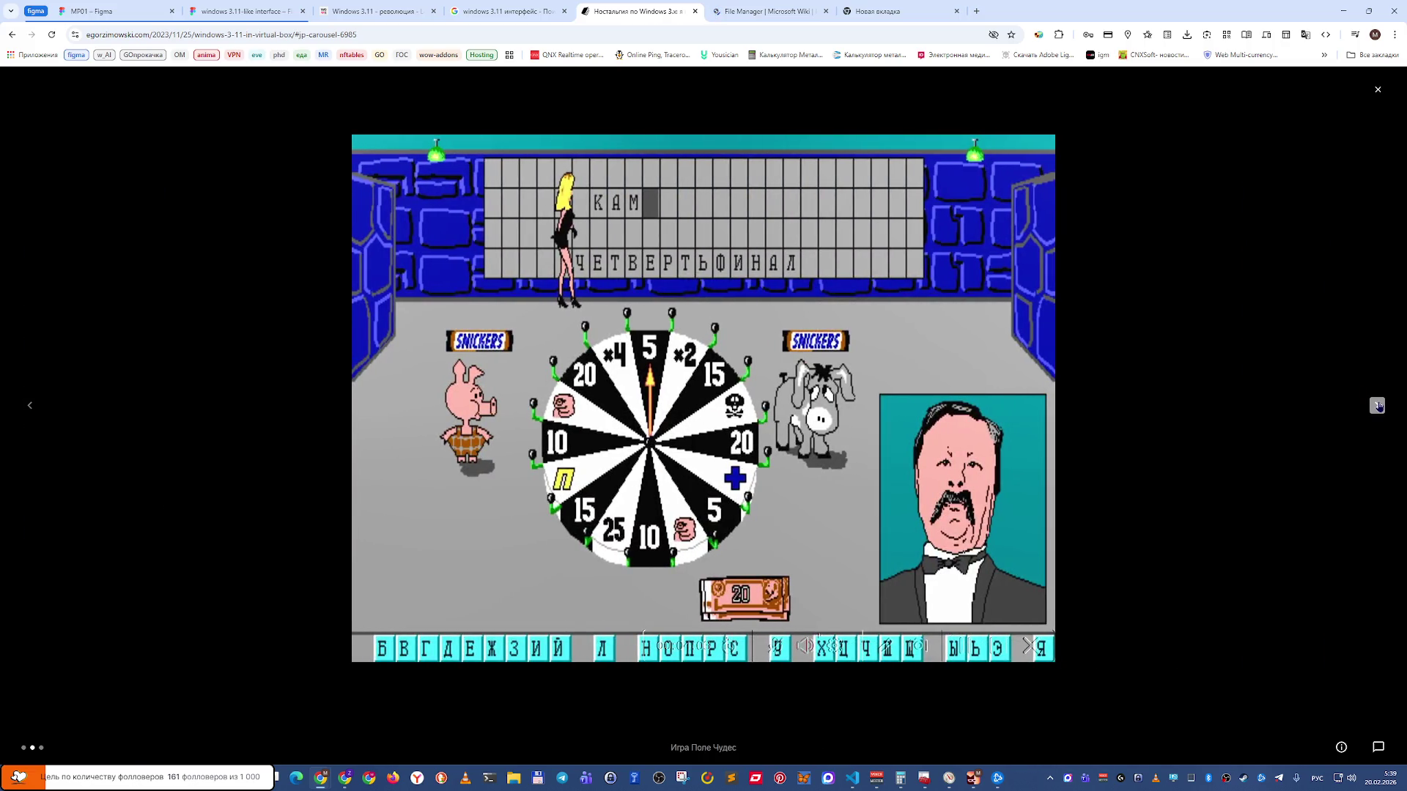
click(1377, 406)
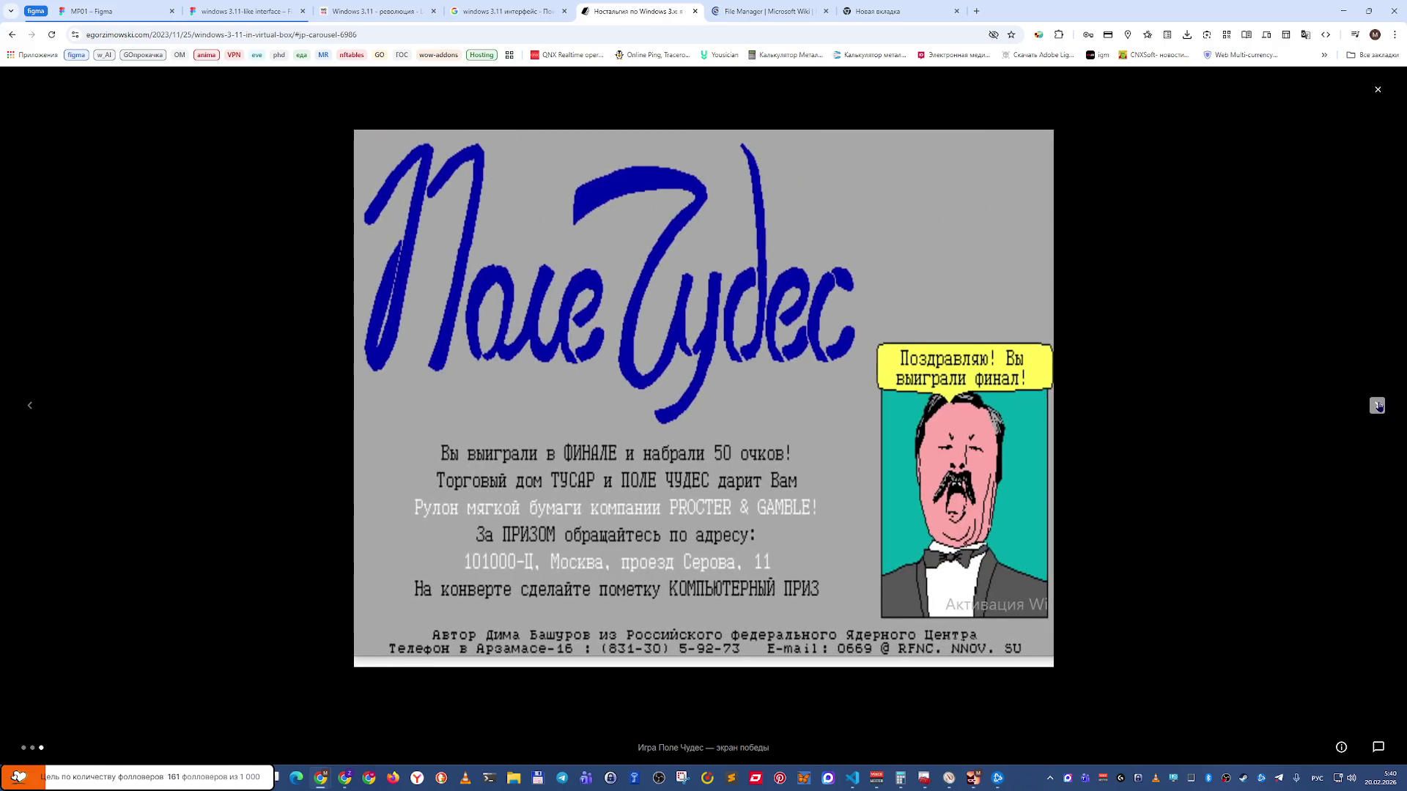
click(1377, 406)
key(Escape)
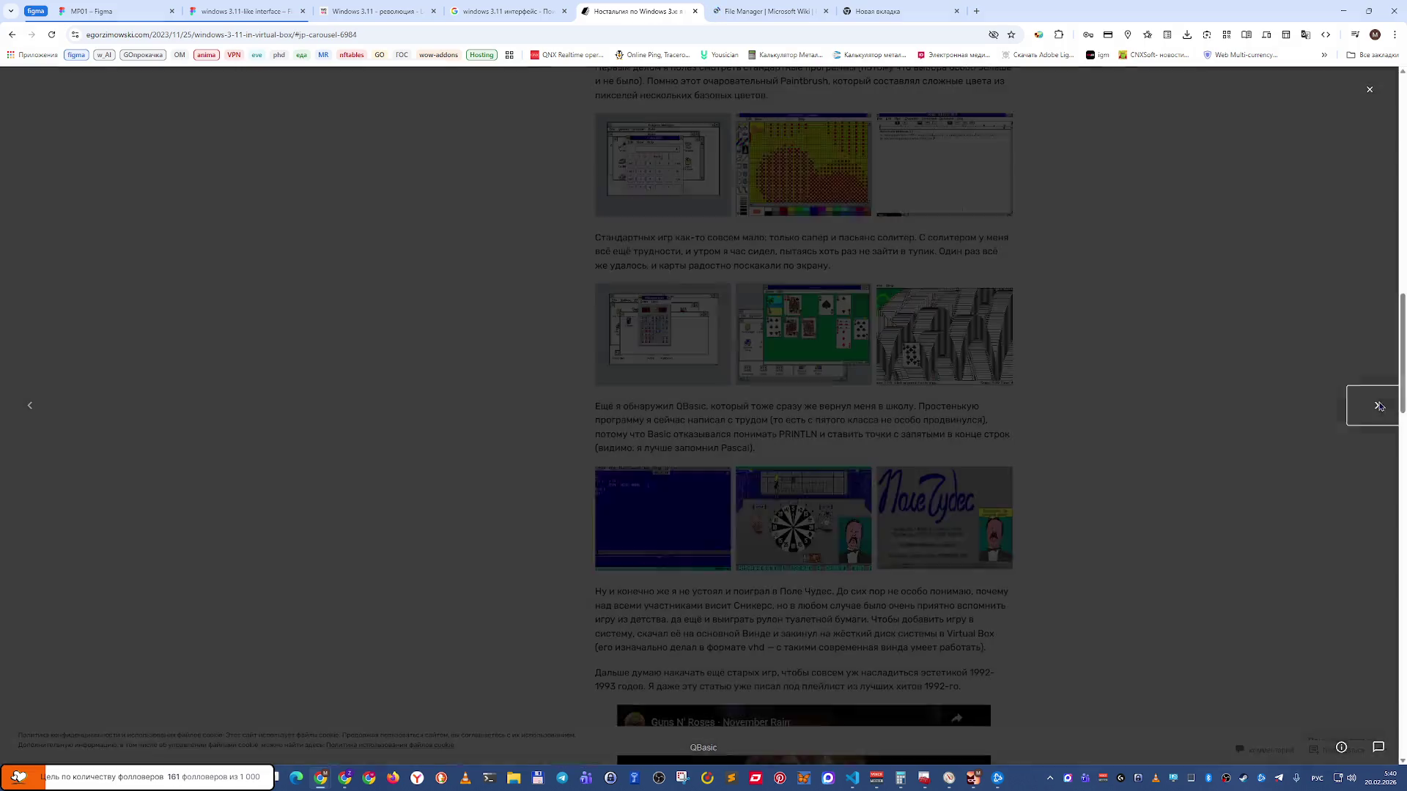
Switch to the Microsoft Wiki File Manager page.
scroll(1114, 494, up, 9)
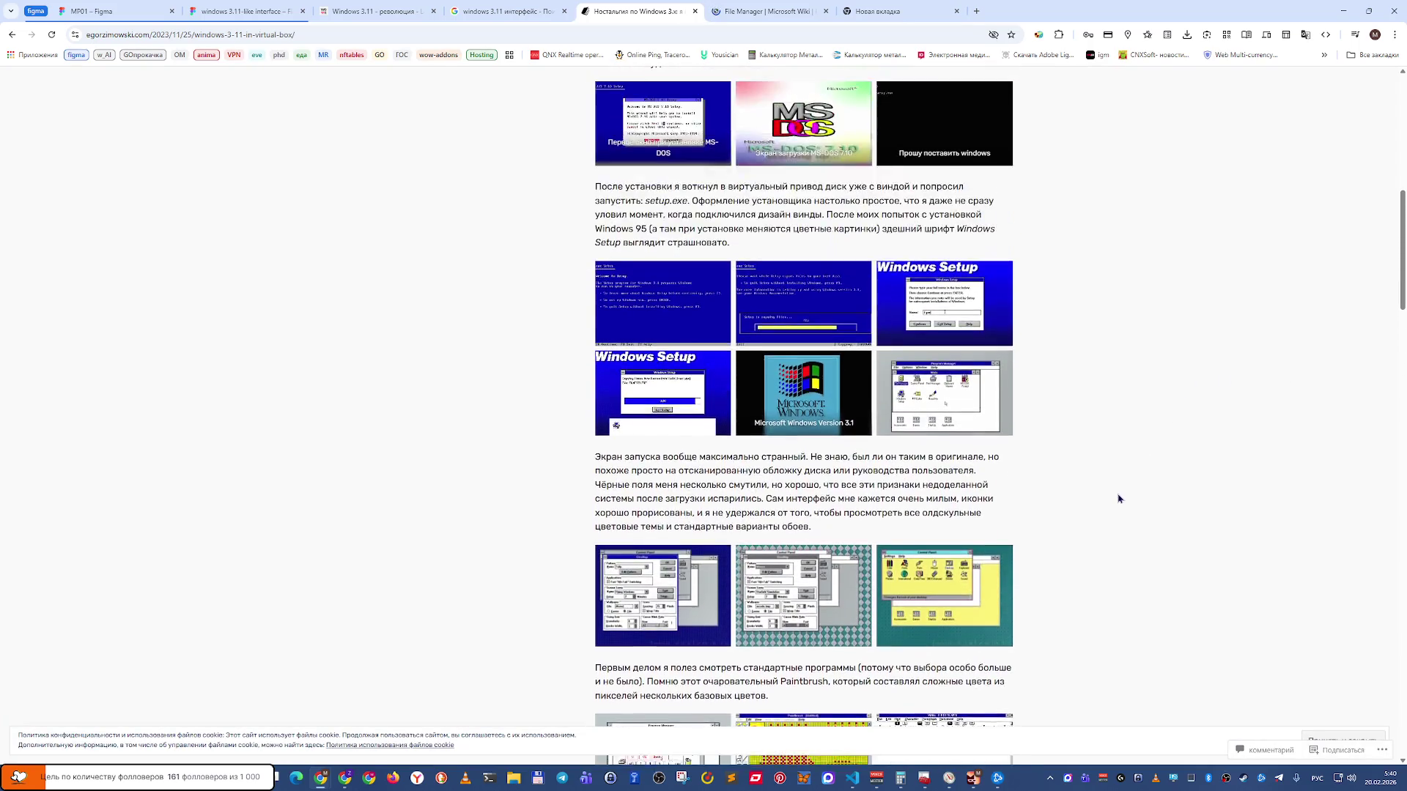
scroll(1118, 498, up, 8)
scroll(1124, 496, down, 10)
scroll(1125, 500, down, 2)
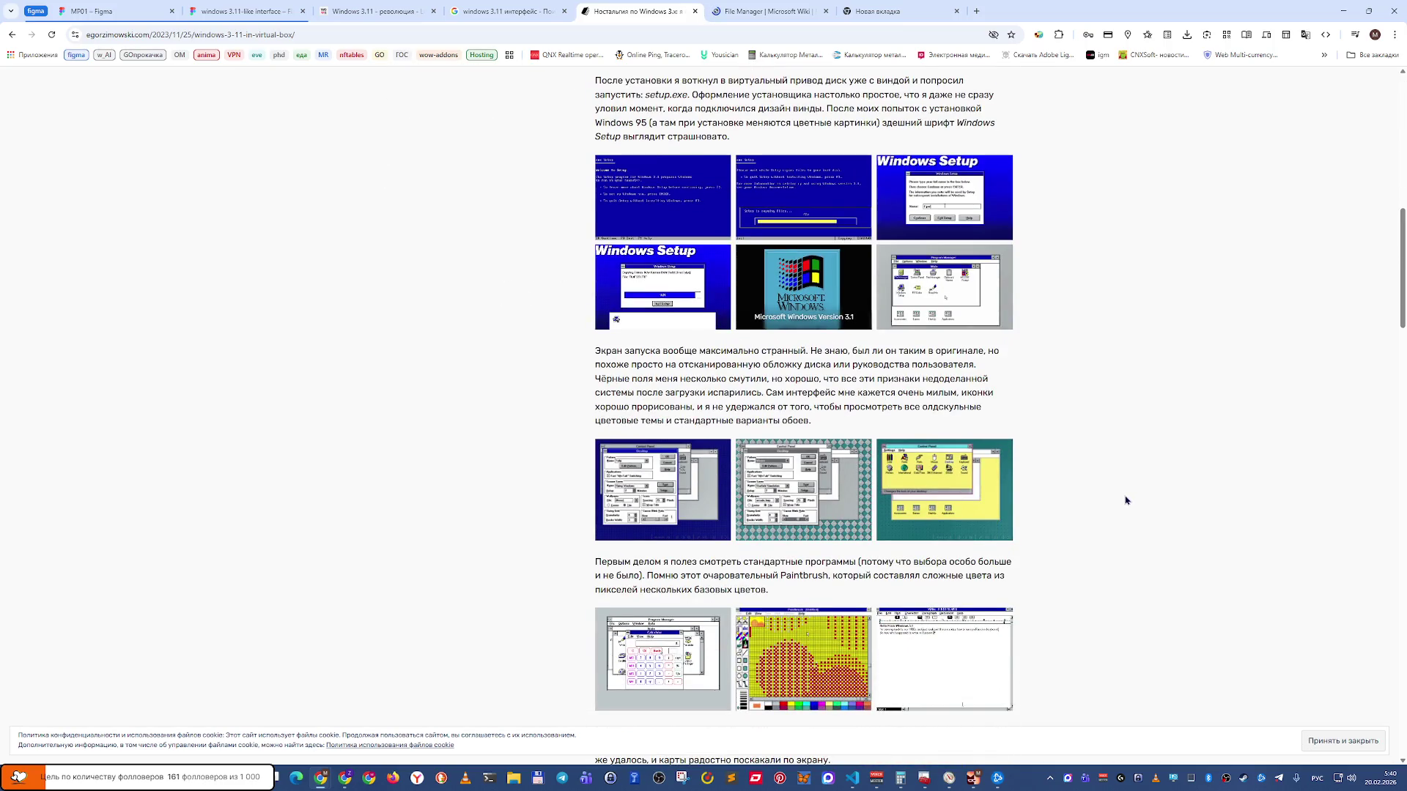
key(ctrl+Tab)
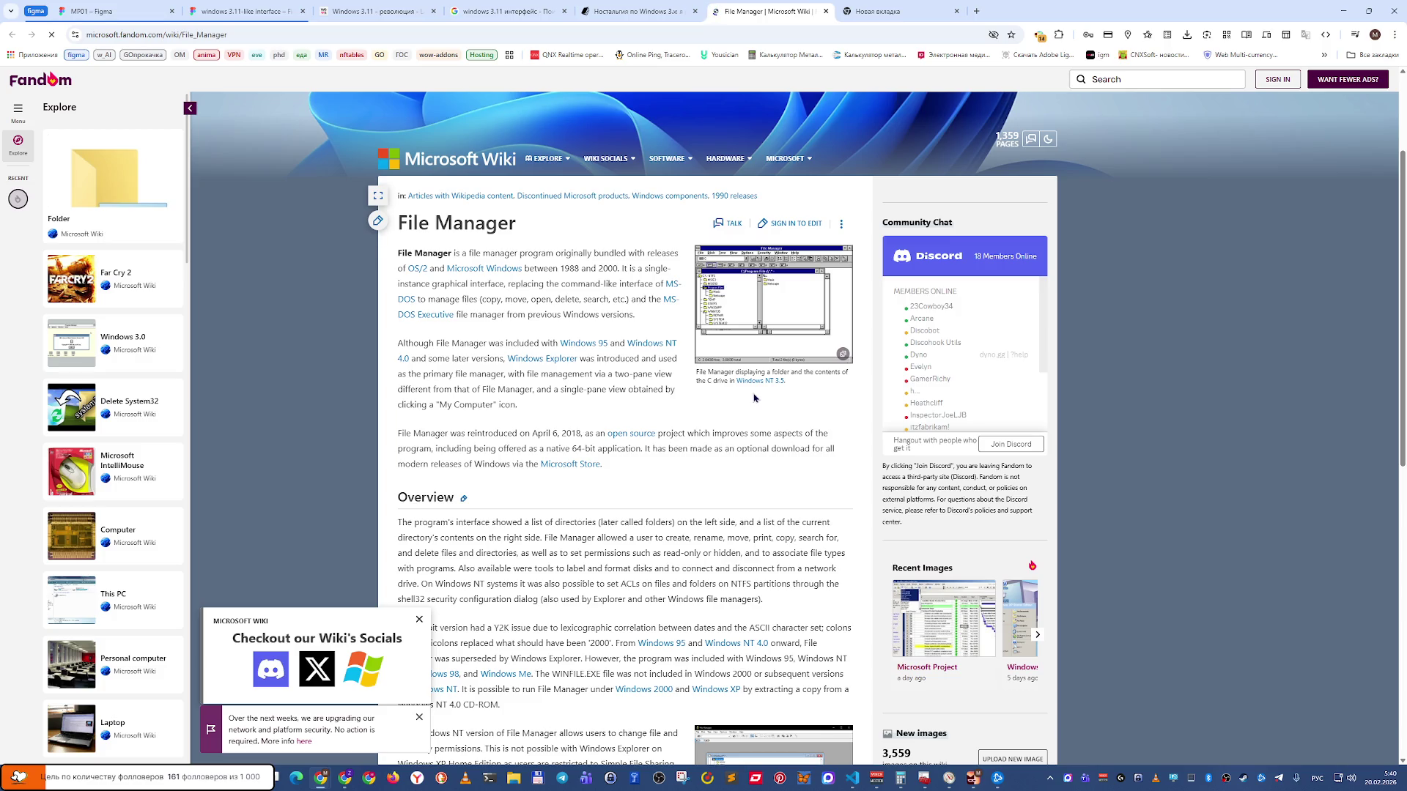
Browse the wiki's File Manager gallery, including Revived File Manager, back to Filemanager31.
click(748, 318)
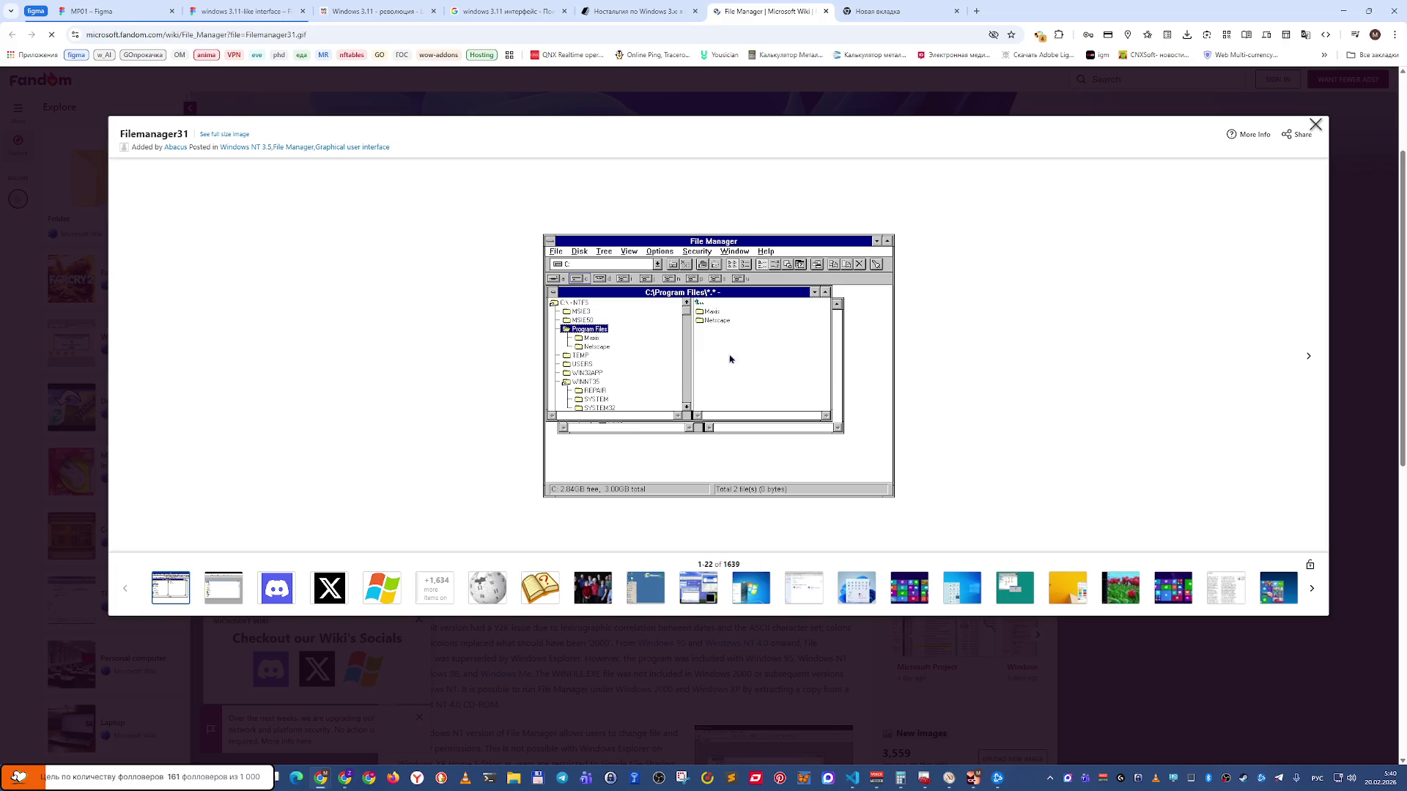
click(1308, 357)
click(1307, 357)
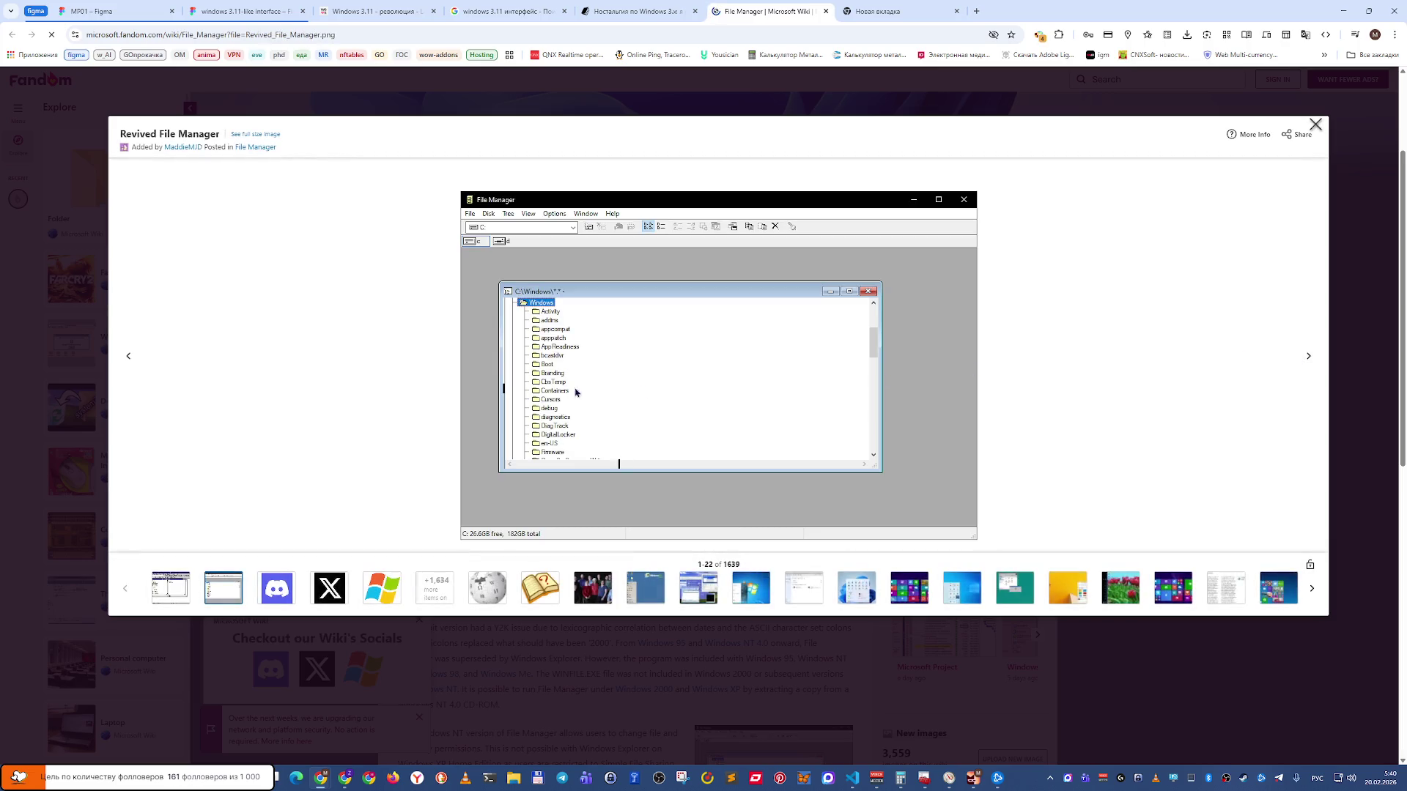
click(129, 357)
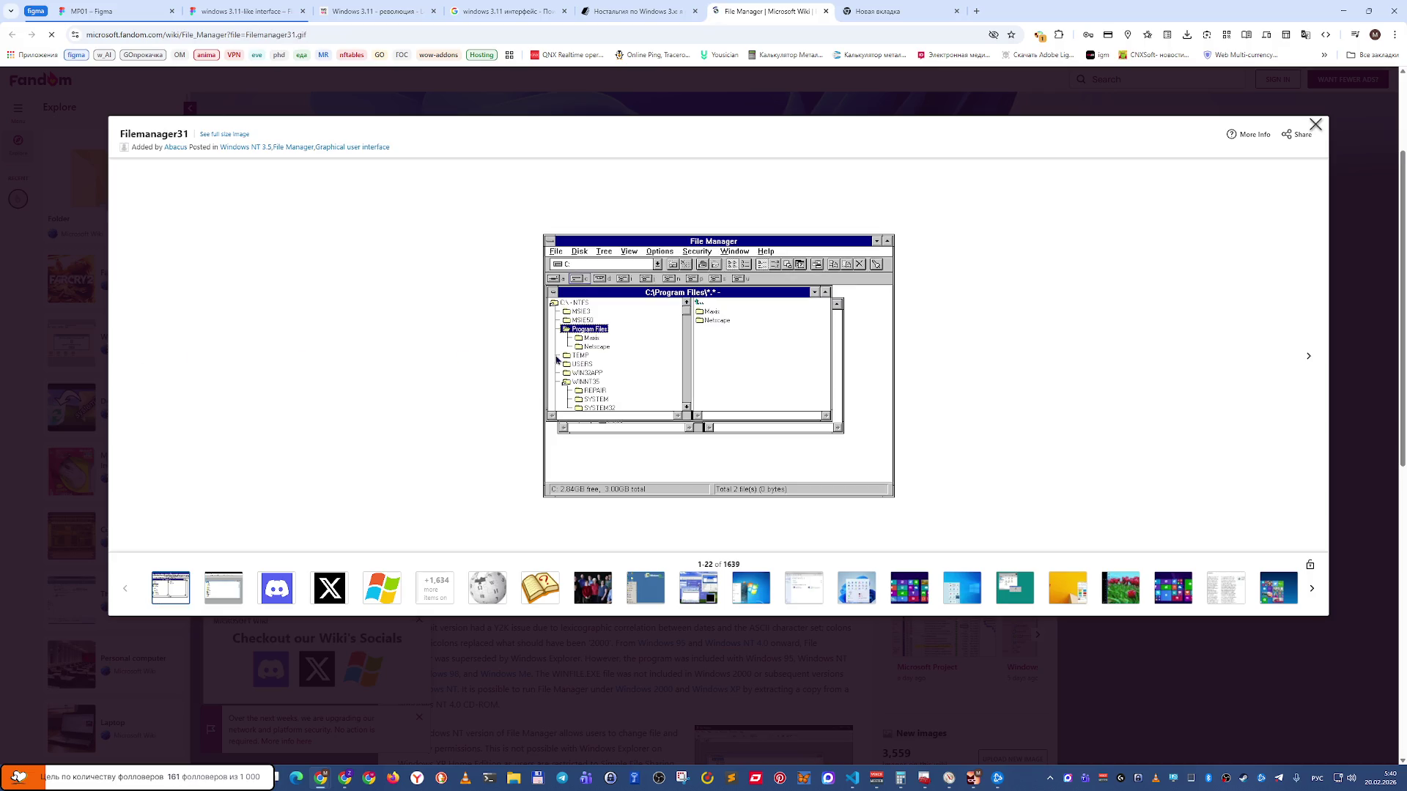
Open the Filemanager31 image in its own tab and view it there.
right_click(625, 362)
click(691, 373)
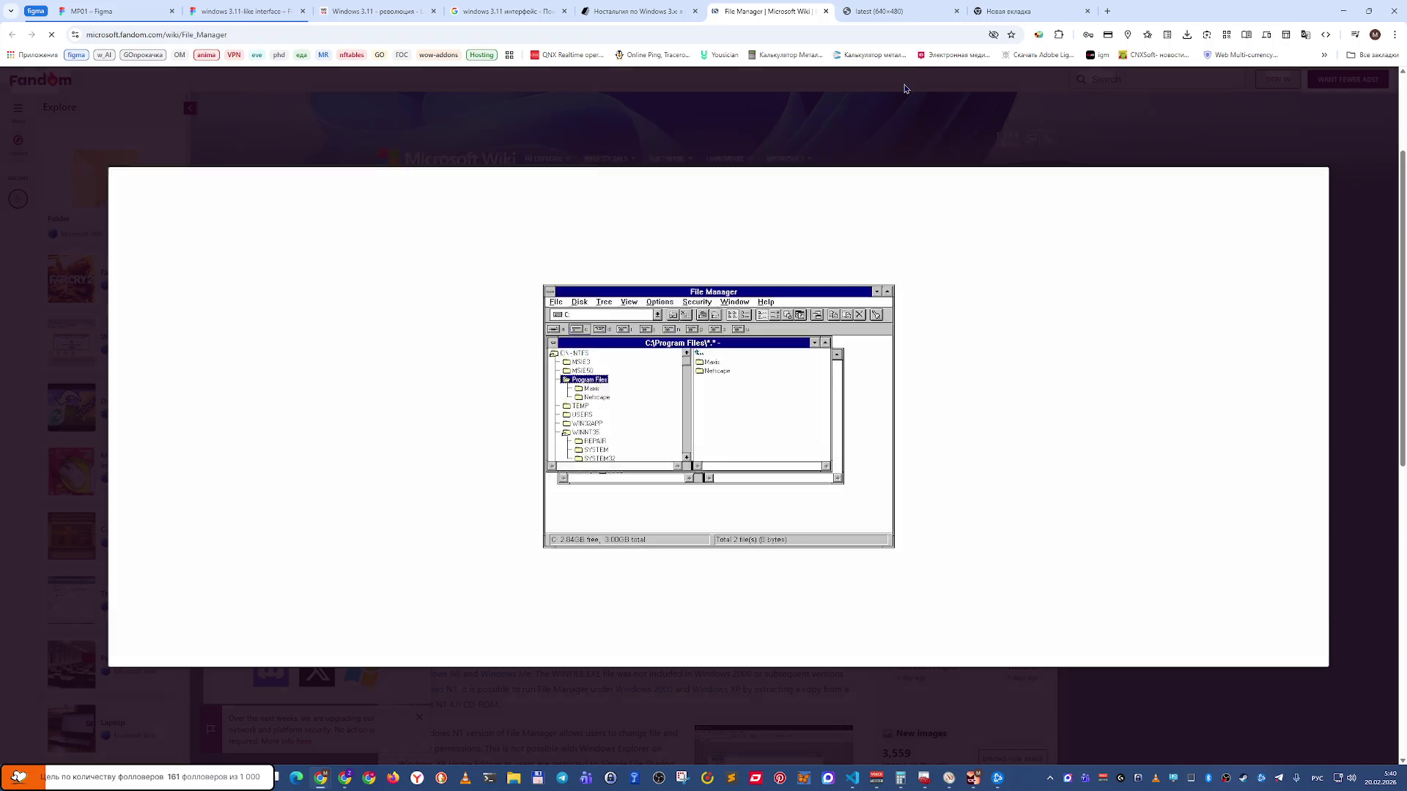
key(Escape)
scroll(713, 540, down, 5)
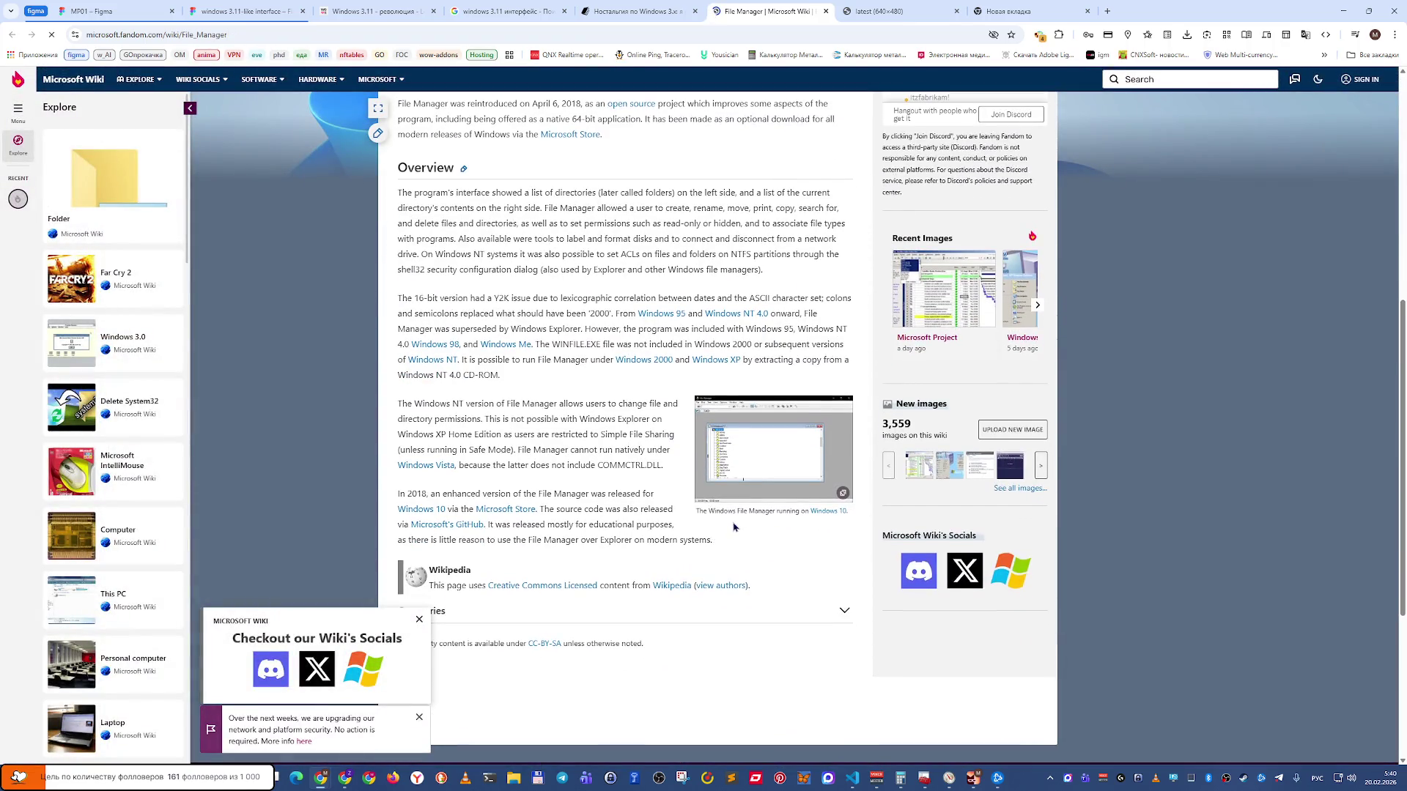
scroll(712, 540, down, 5)
scroll(786, 135, up, 3)
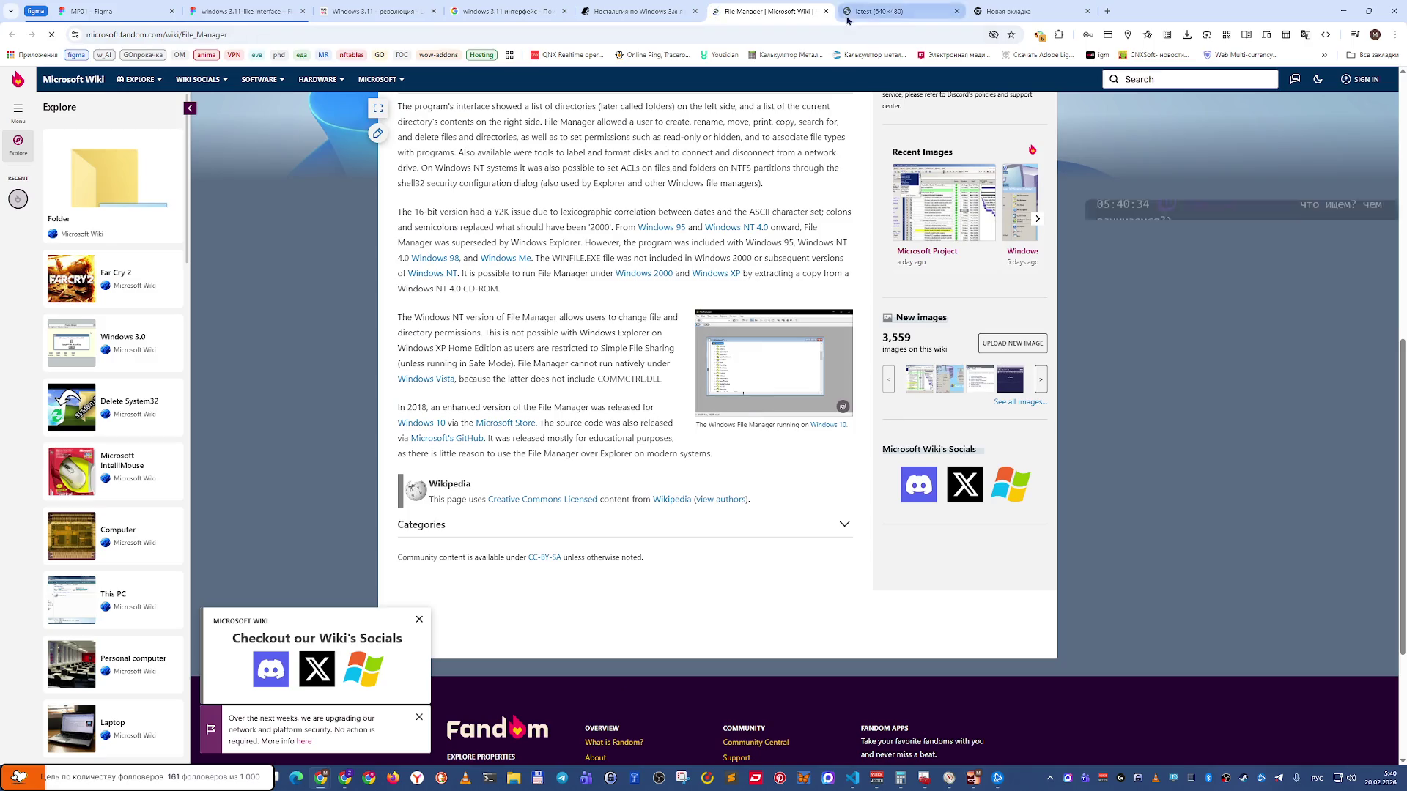
click(853, 12)
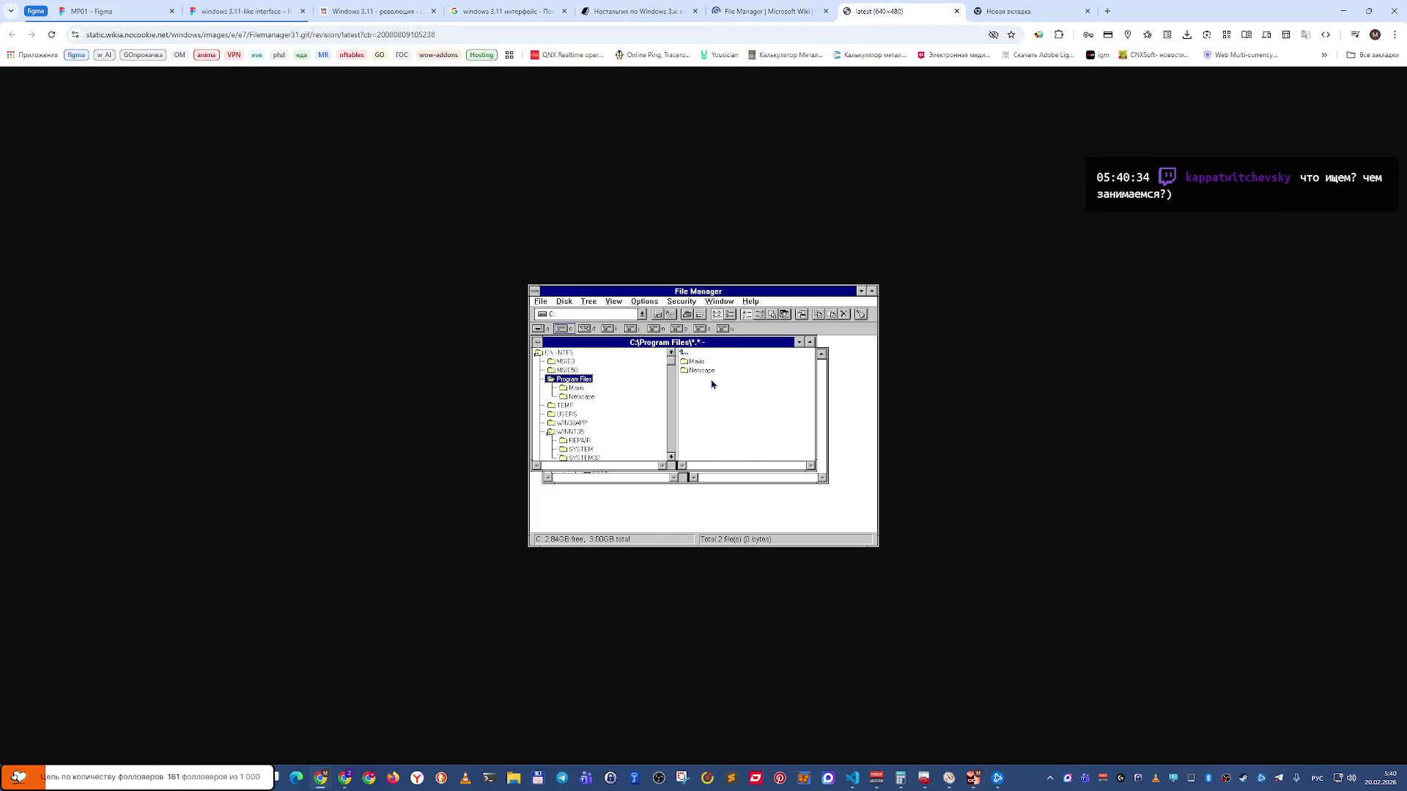
ctrl+scroll(690, 444, up, 5)
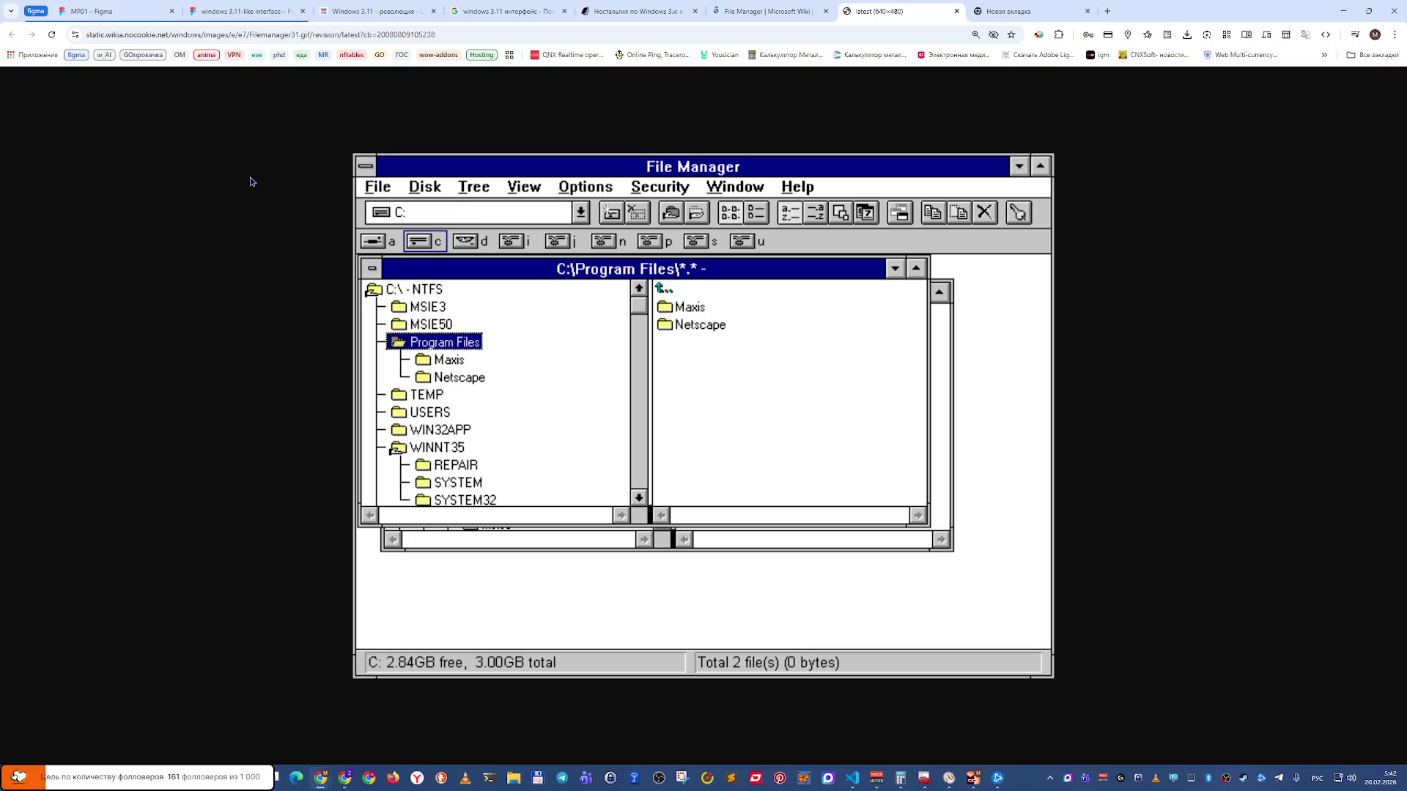
Go back past the File Manager wiki page to the Zimowski Journal Windows 3.x article.
key(ctrl+shift+Tab)
key(ctrl+shift+Tab)
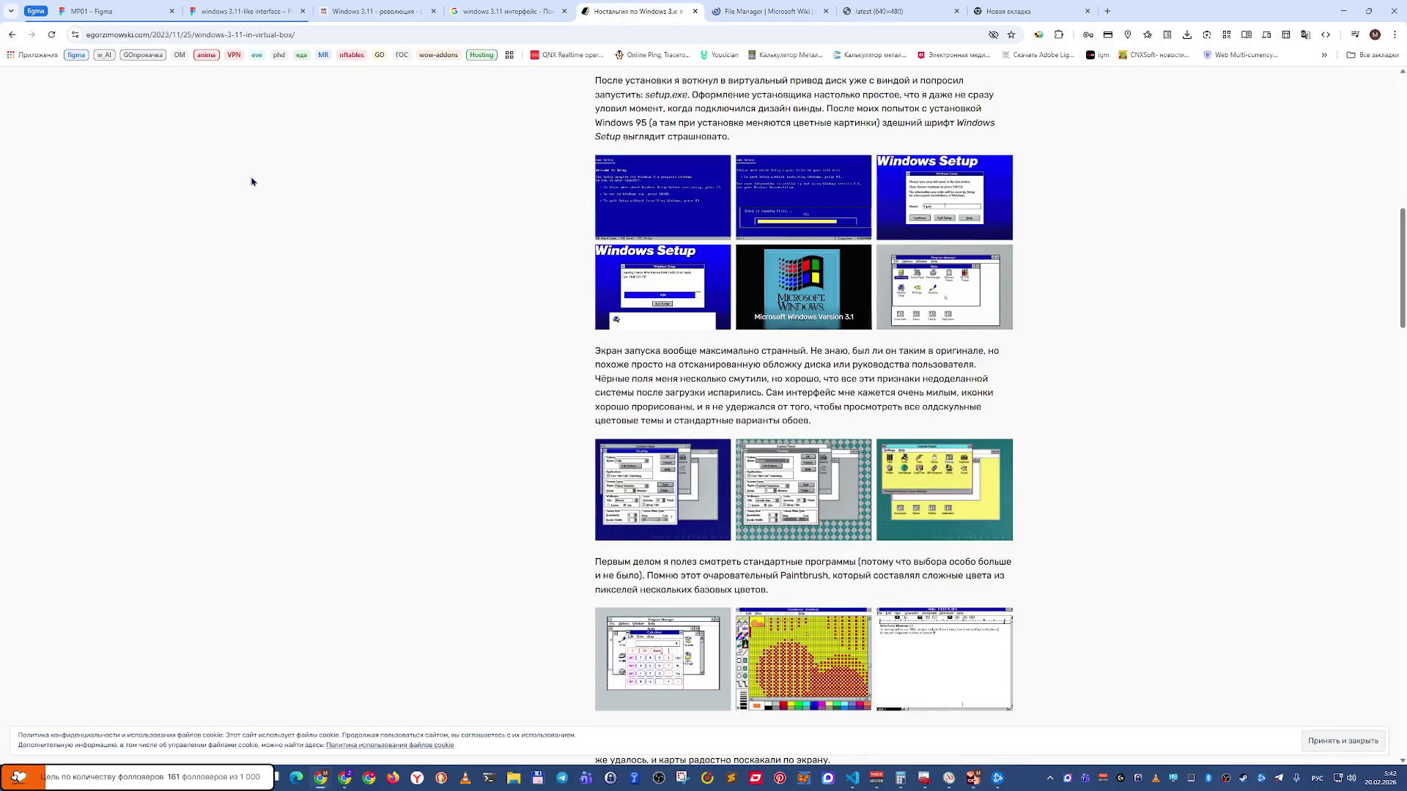
key(ctrl+shift+Tab)
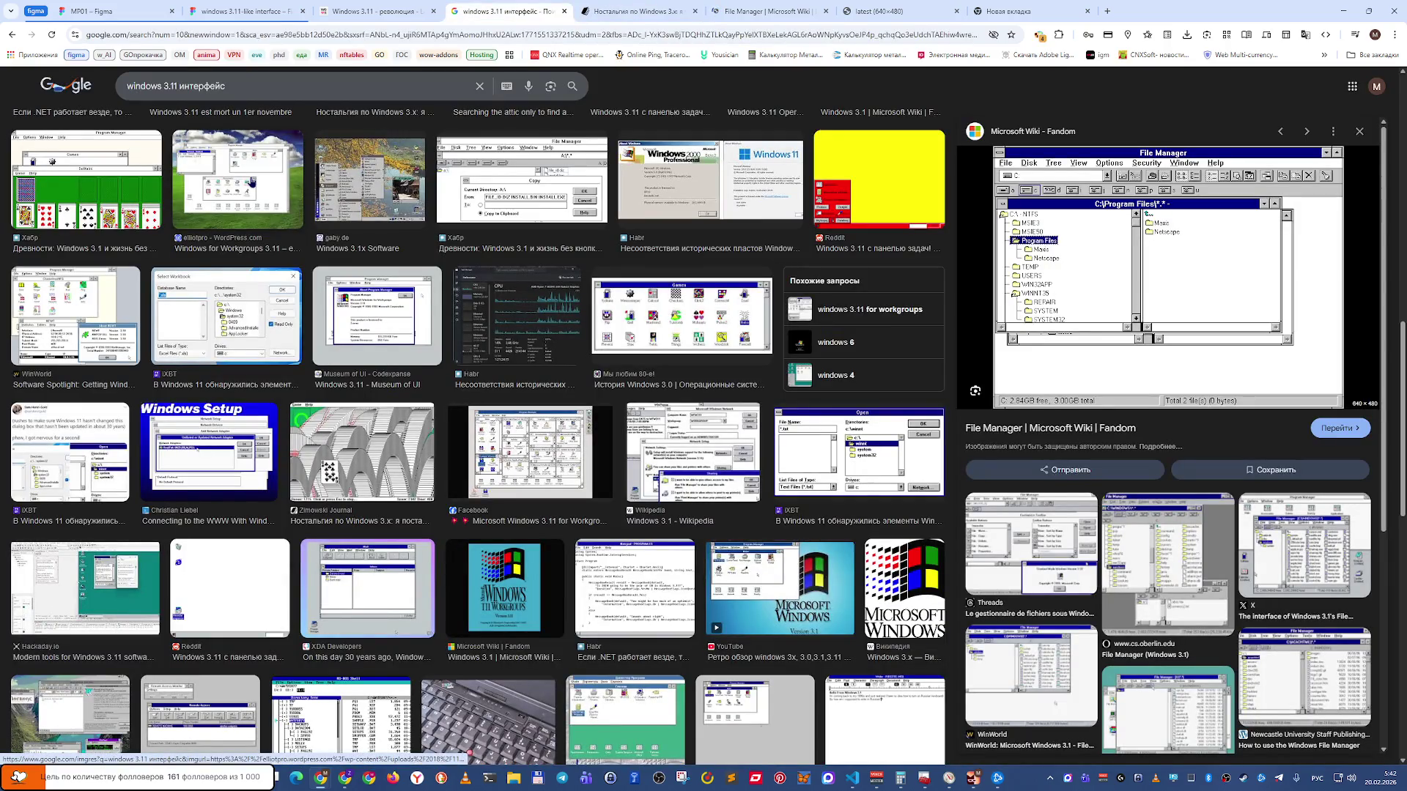
From the oberlin.edu File Manager (Windows 3.1) result, open the FileMan.gif image on its own.
click(1133, 528)
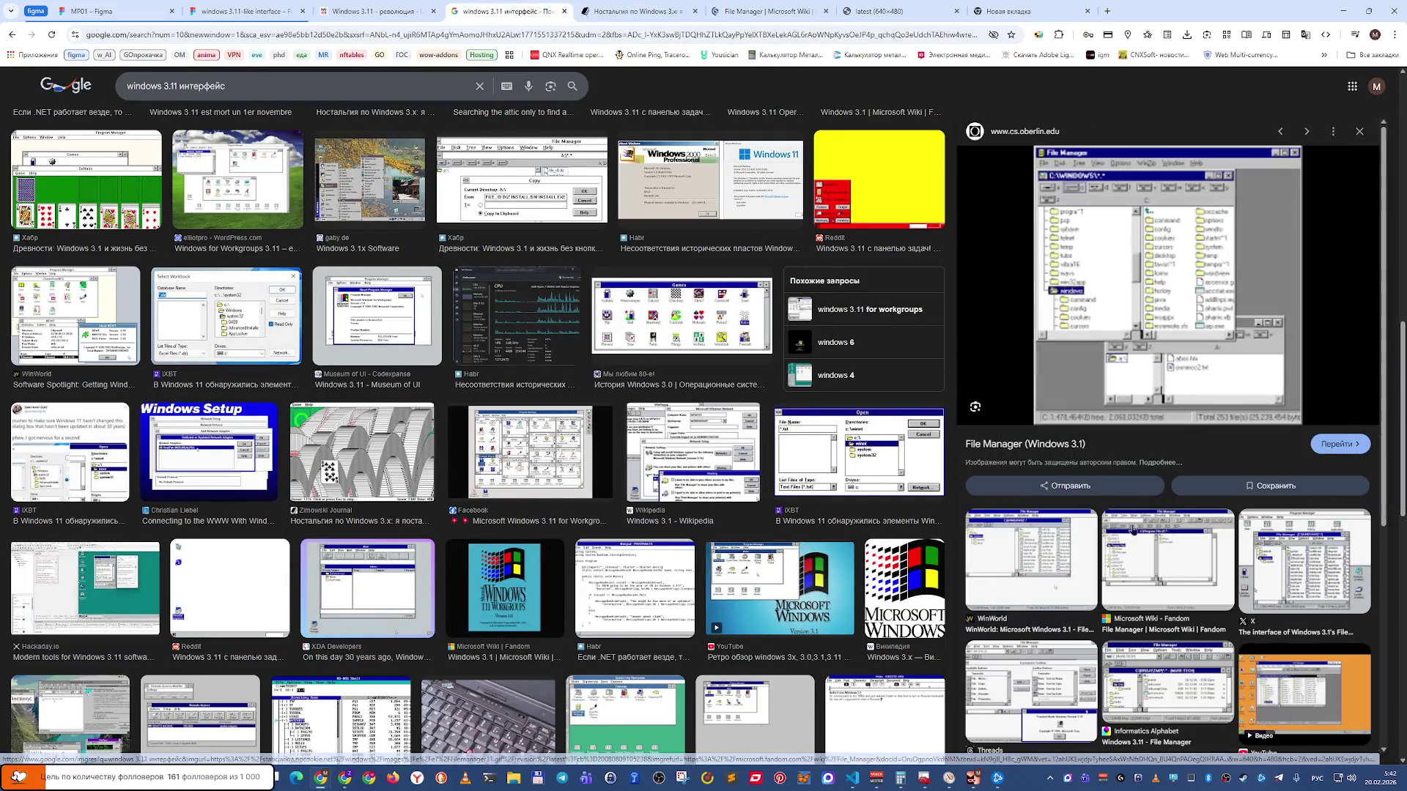
click(1128, 296)
click(1024, 17)
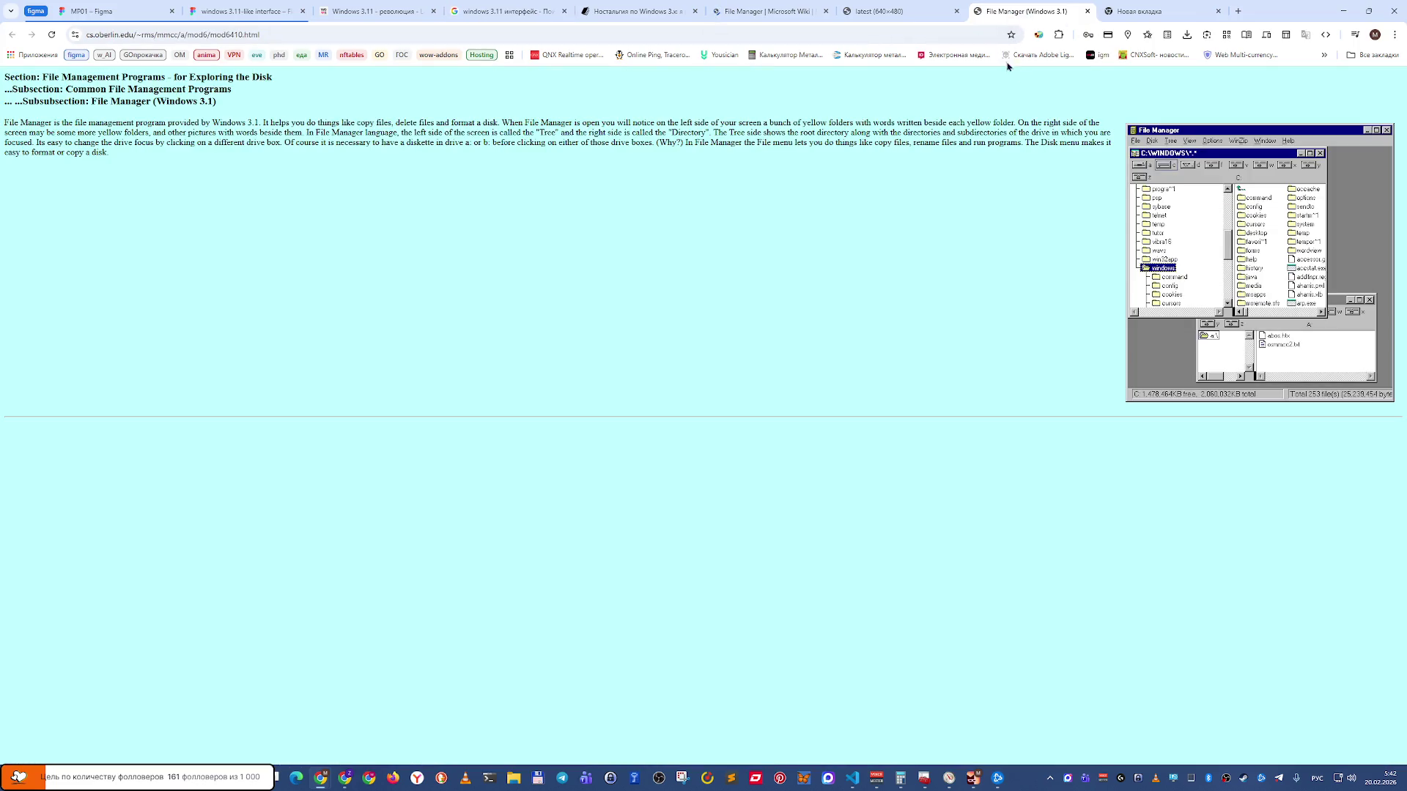
right_click(1188, 234)
click(1224, 247)
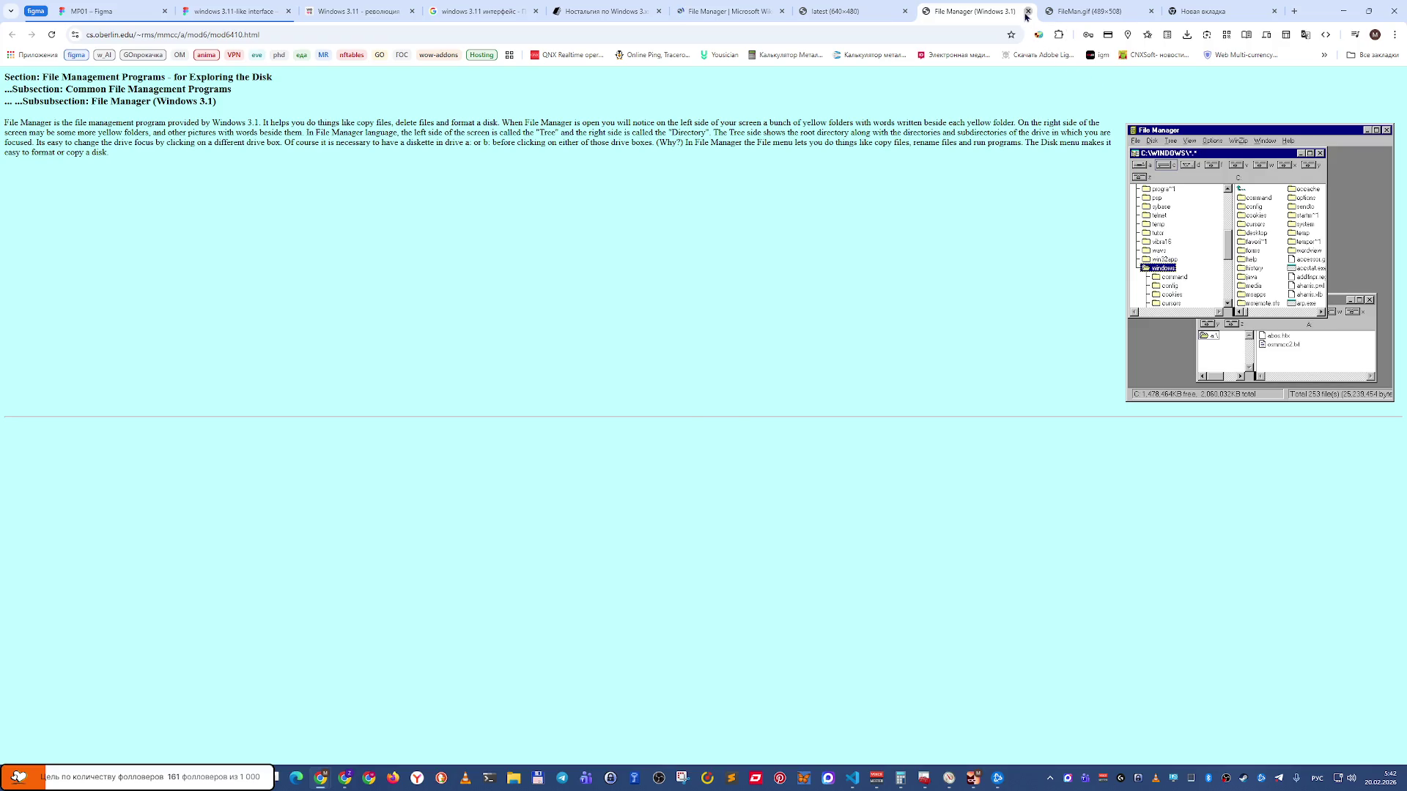
Close the oberlin.edu page and study the standalone FileMan.gif File Manager screenshot.
click(1028, 11)
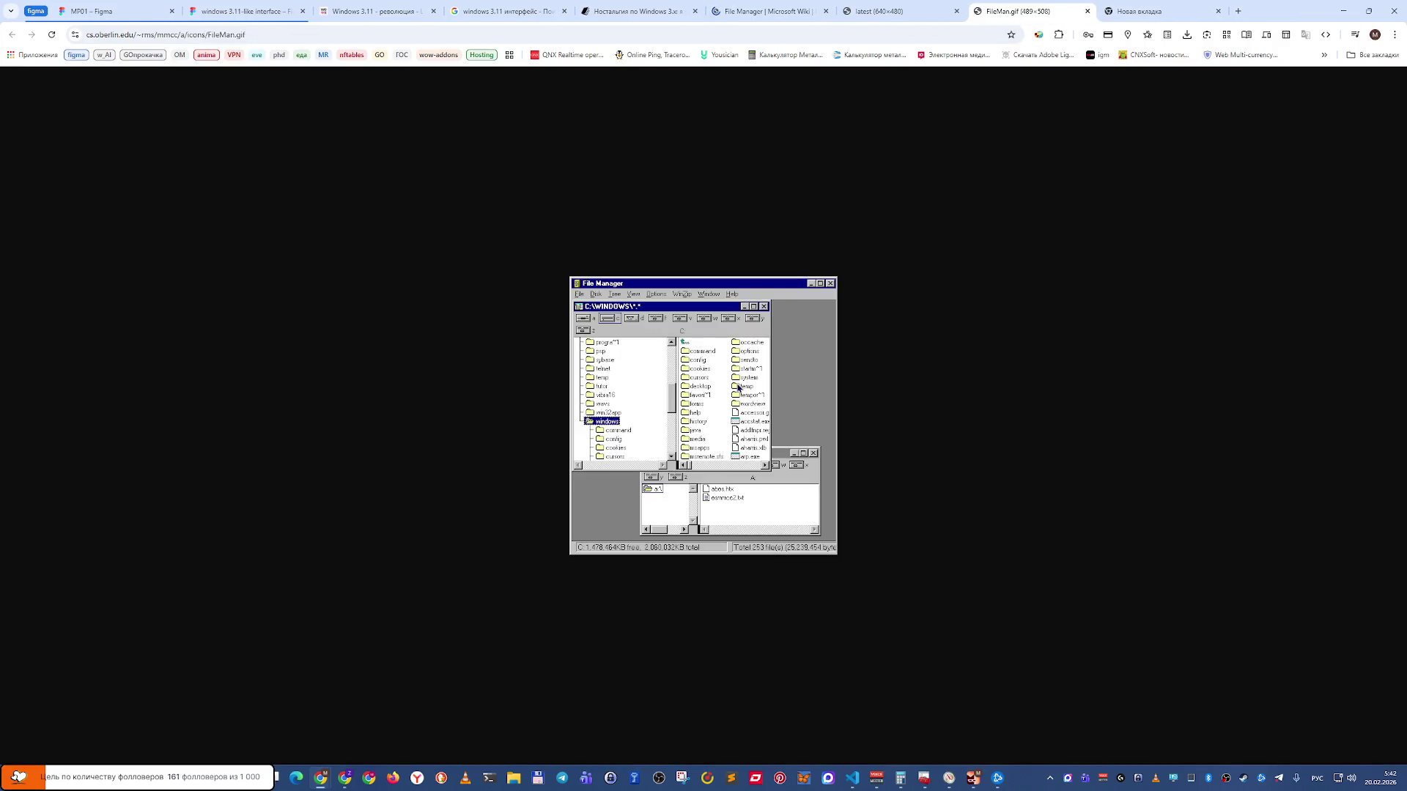
ctrl+scroll(738, 387, up, 4)
key(ctrl+Tab)
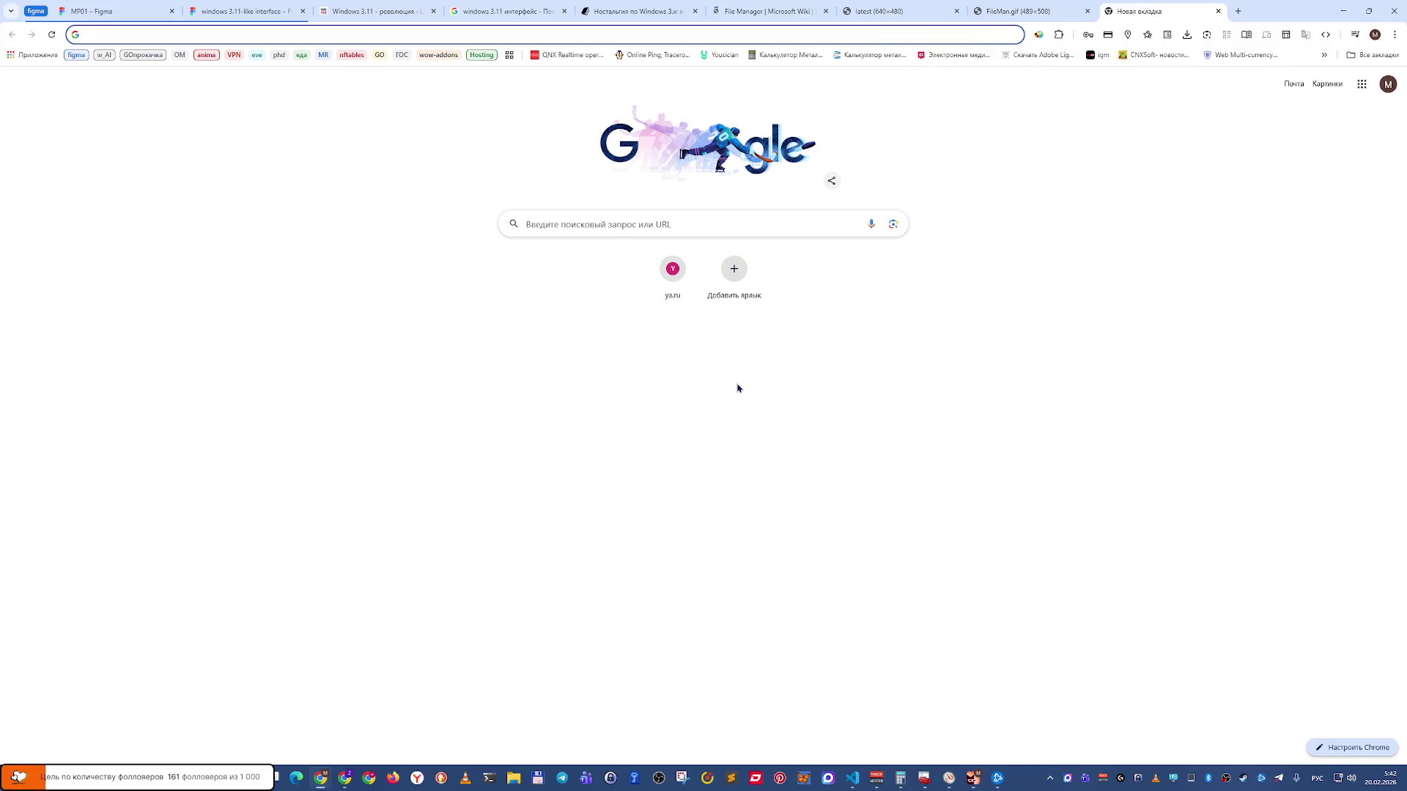
key(ctrl+shift+Tab)
key(ctrl+shift+Tab)
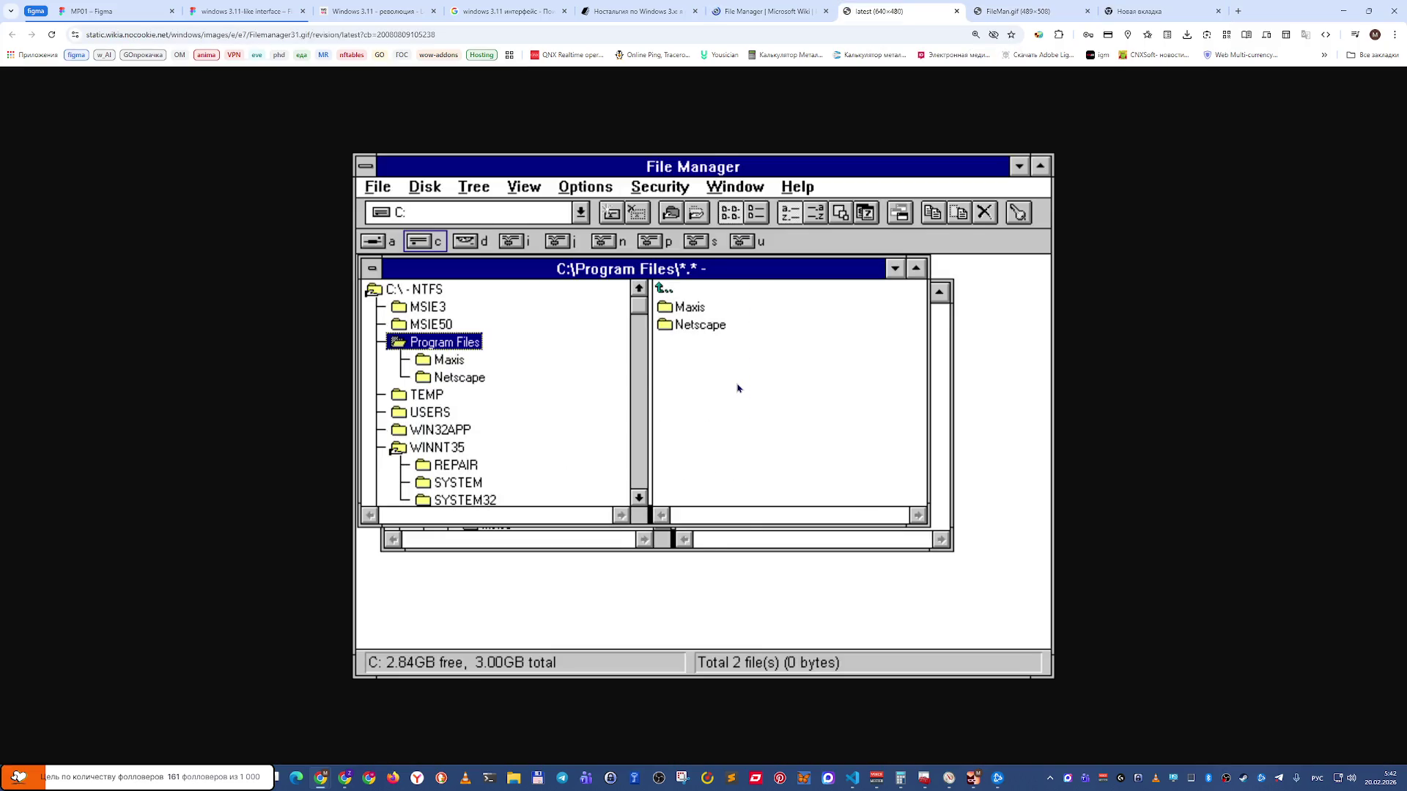
key(ctrl+Tab)
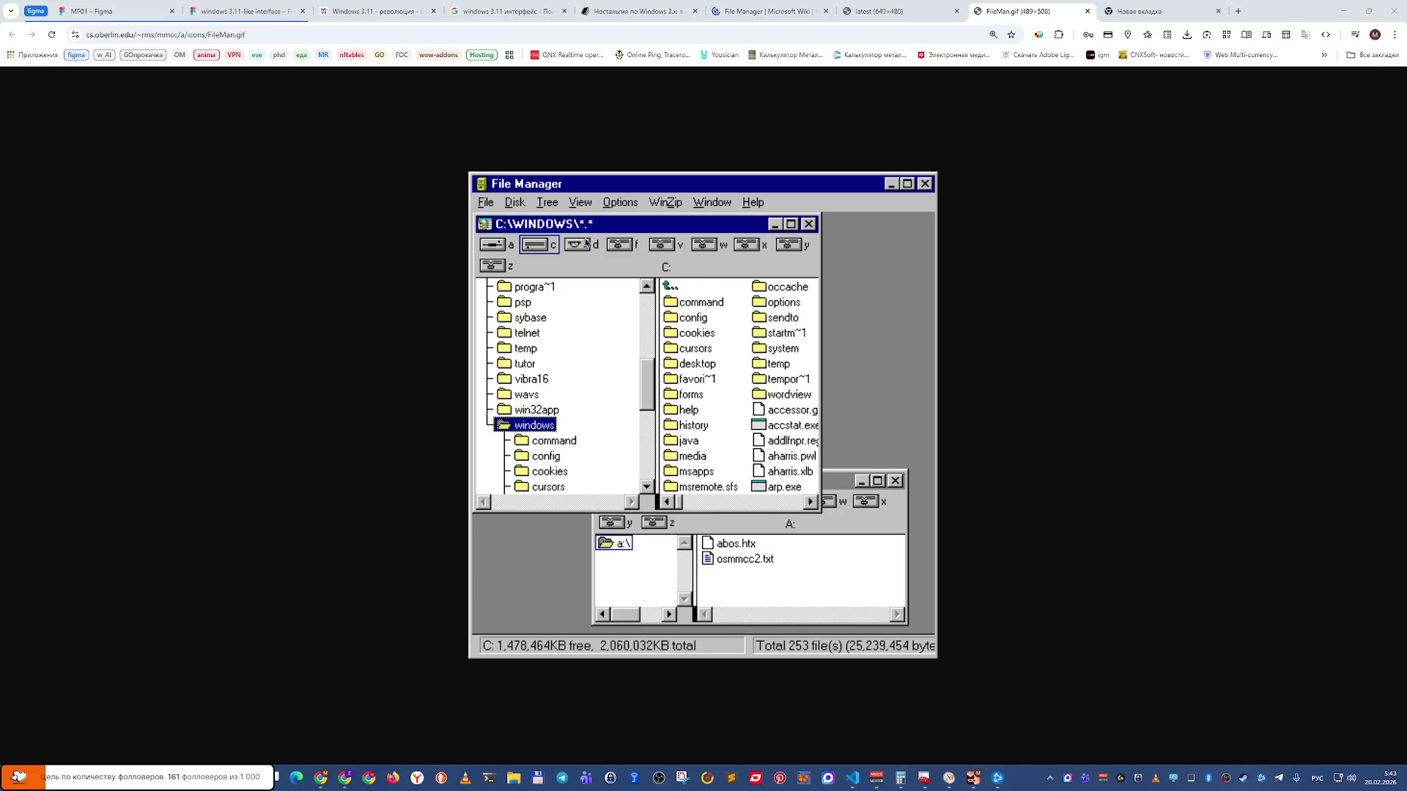
key(alt+Tab)
key(alt+Tab)
Return to the MP01 – Figma design tab in Chrome.
key(alt+shift+Tab)
key(alt+shift+Tab)
key(alt+Tab)
key(ctrl+Tab)
key(ctrl+Tab)
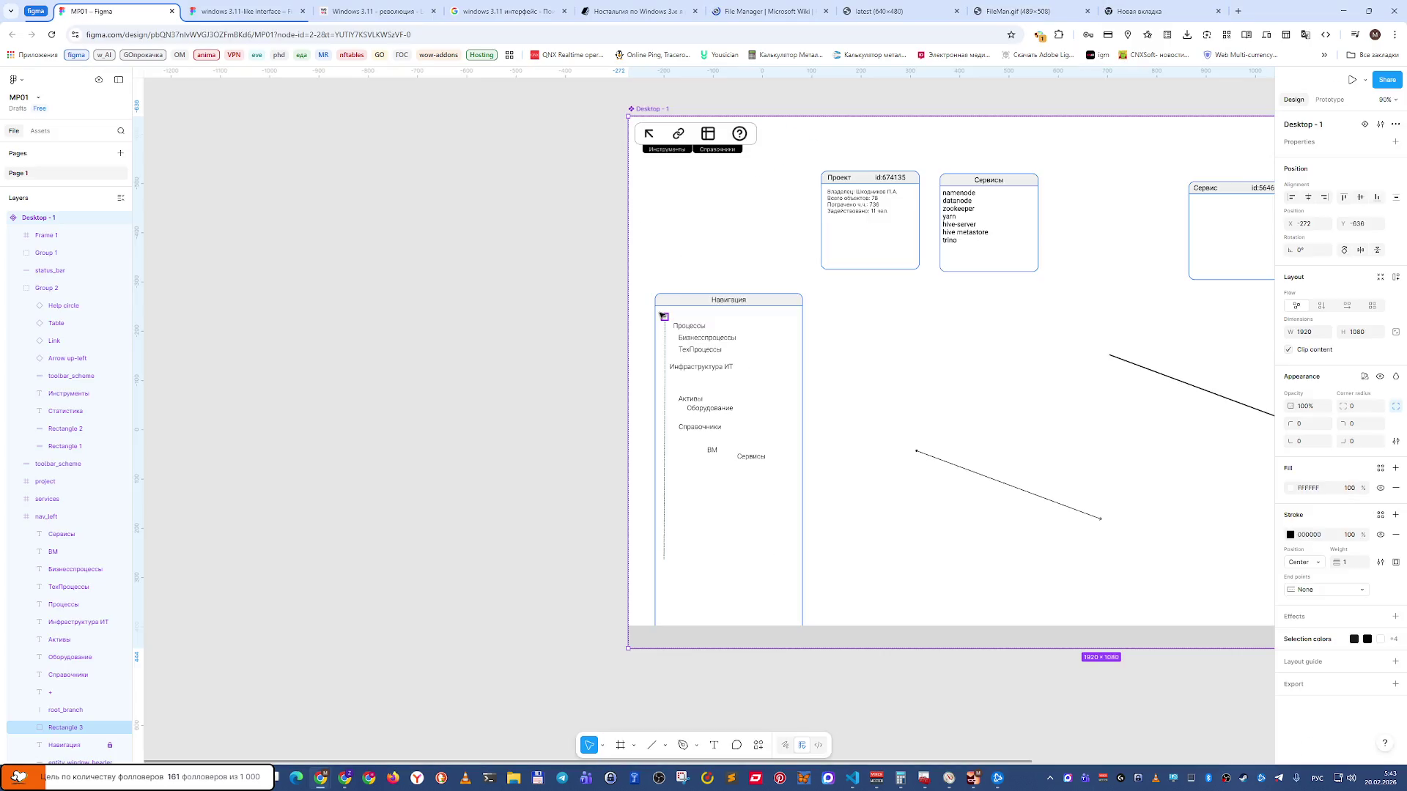
key(ctrl+Tab)
right_click(994, 608)
click(894, 595)
scroll(946, 345, right, 2)
scroll(946, 344, down, 1)
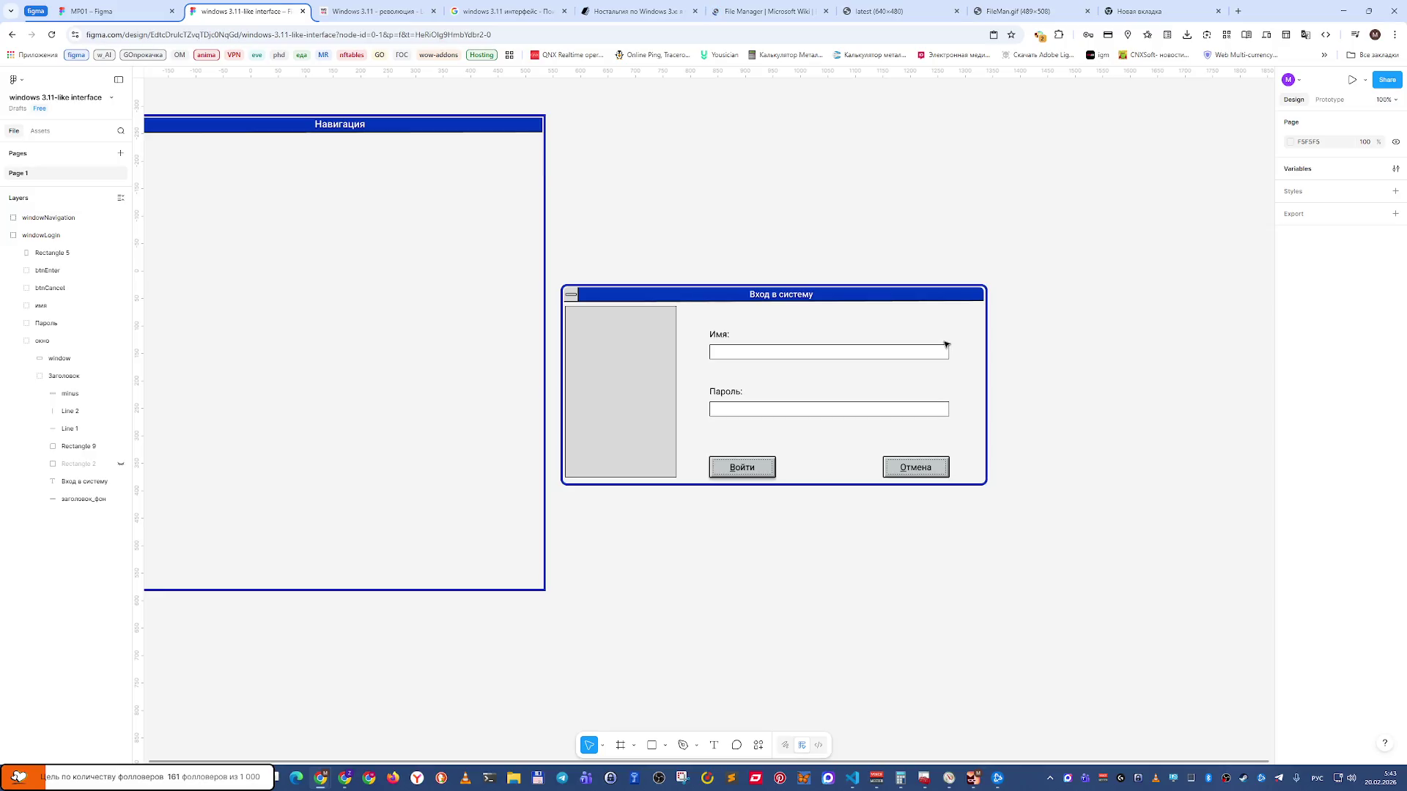
scroll(597, 341, up, 3)
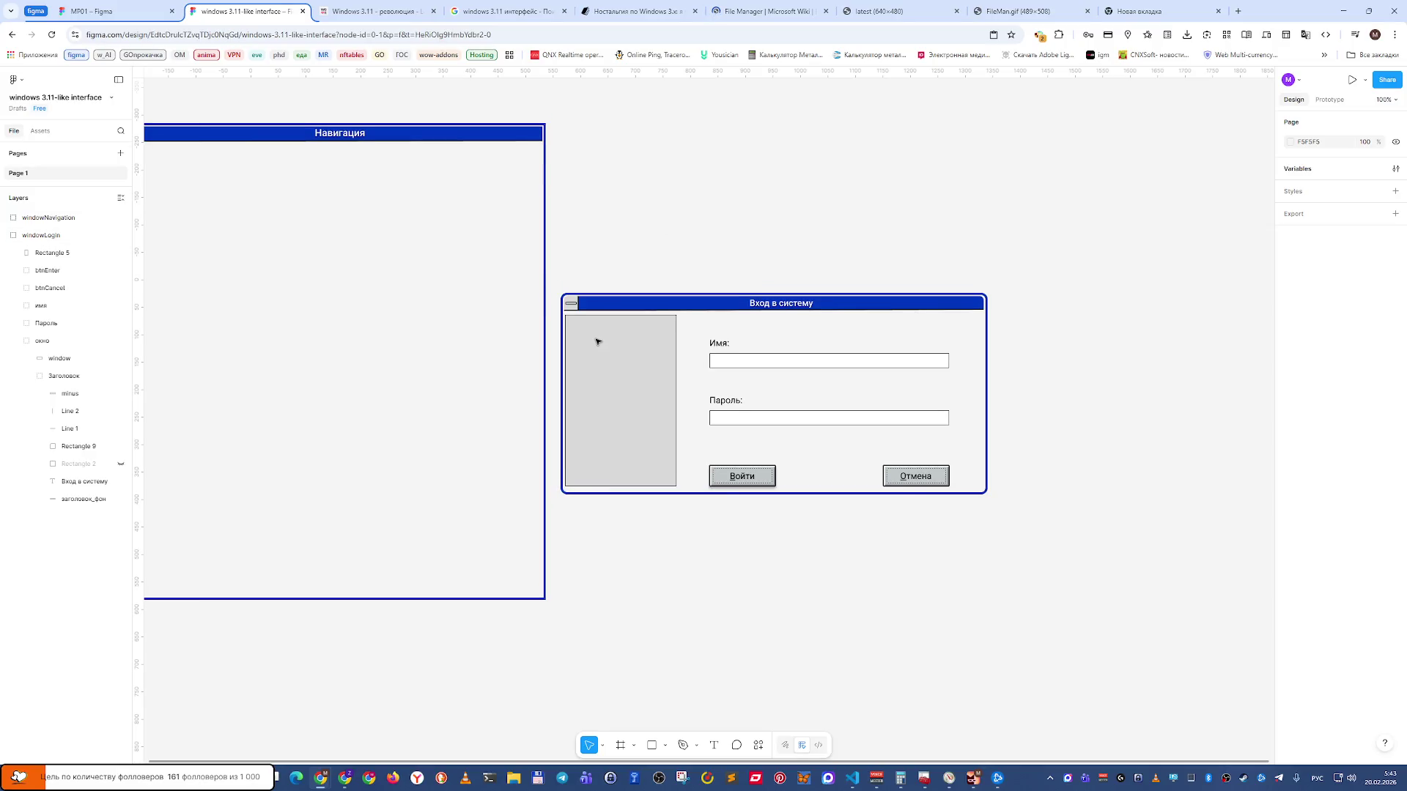
scroll(597, 341, down, 2)
mouse_move(591, 364)
mouse_down()
mouse_move(630, 207)
mouse_move(516, 179)
mouse_move(529, 248)
mouse_up()
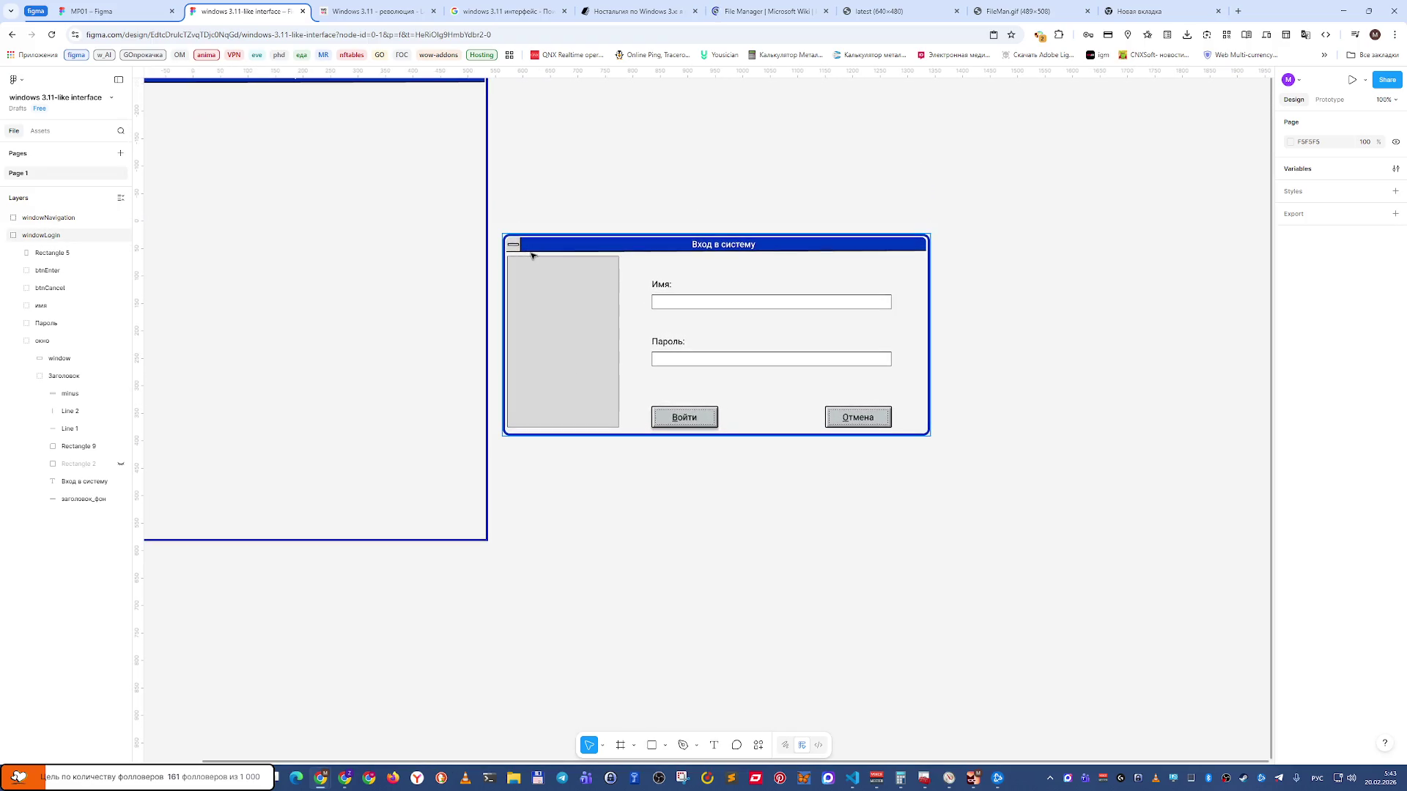
key(ctrl+shift+Tab)
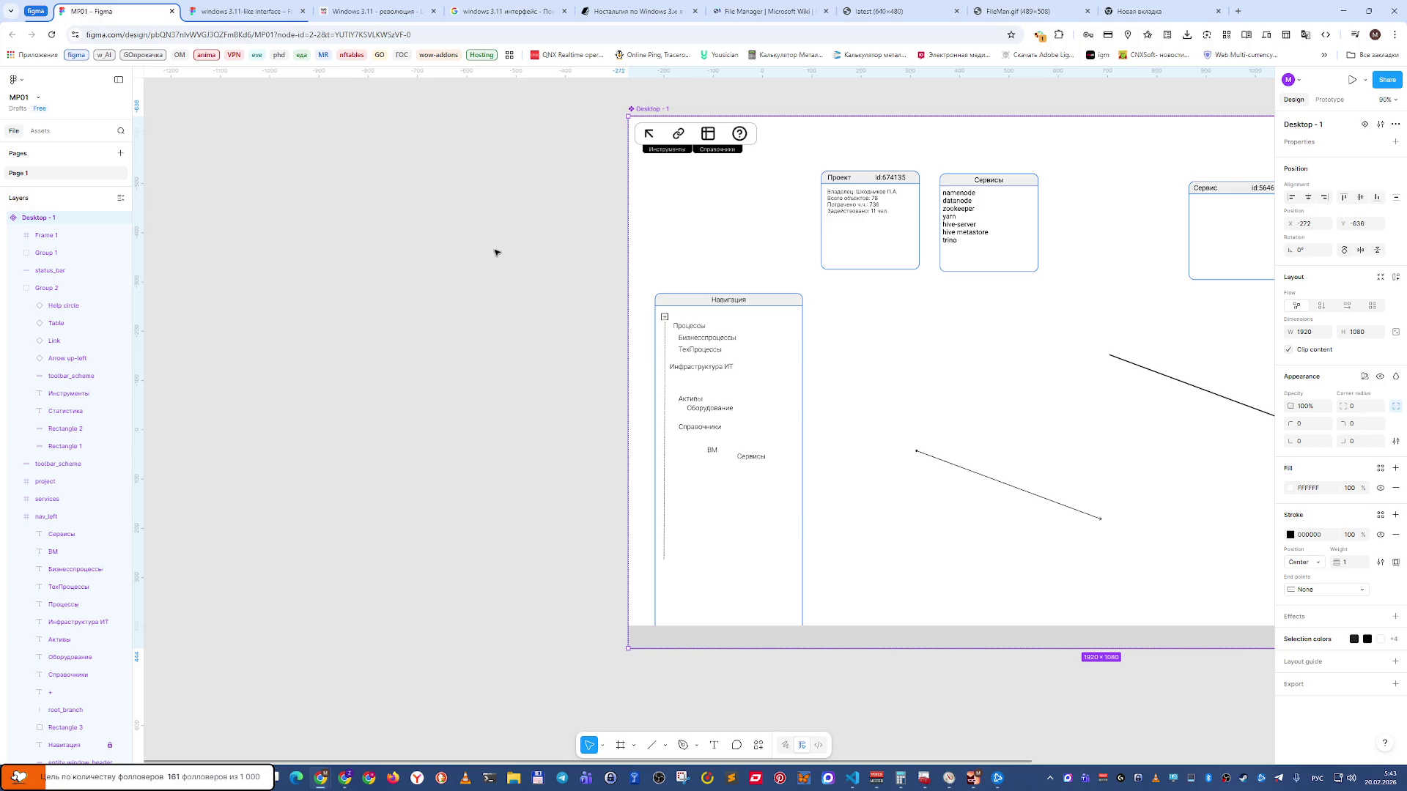
Show the whole Desktop-1 frame at 100% zoom and select the nav_left frame.
mouse_move(823, 376)
mouse_down()
mouse_move(496, 405)
mouse_move(444, 424)
mouse_move(468, 449)
mouse_up()
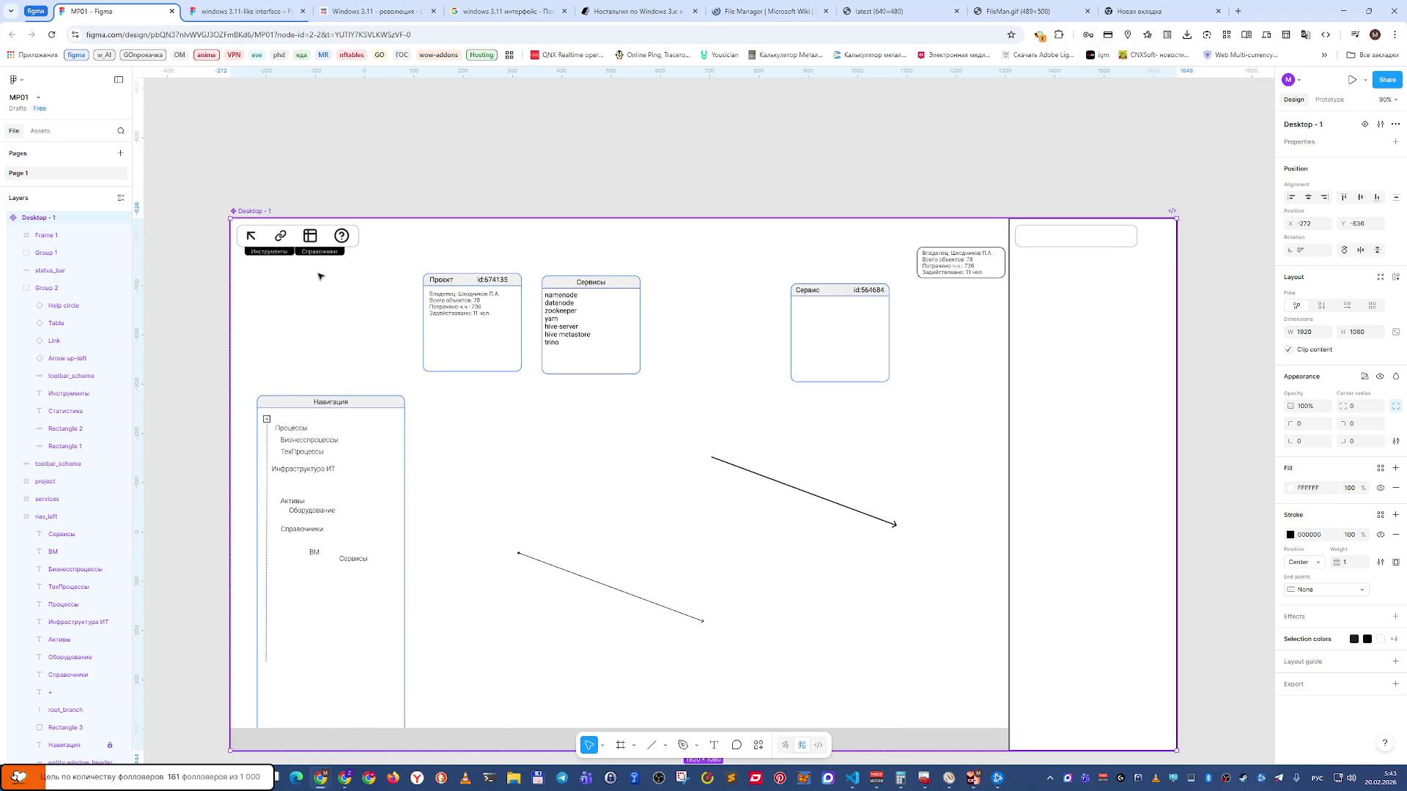
key(shift+0)
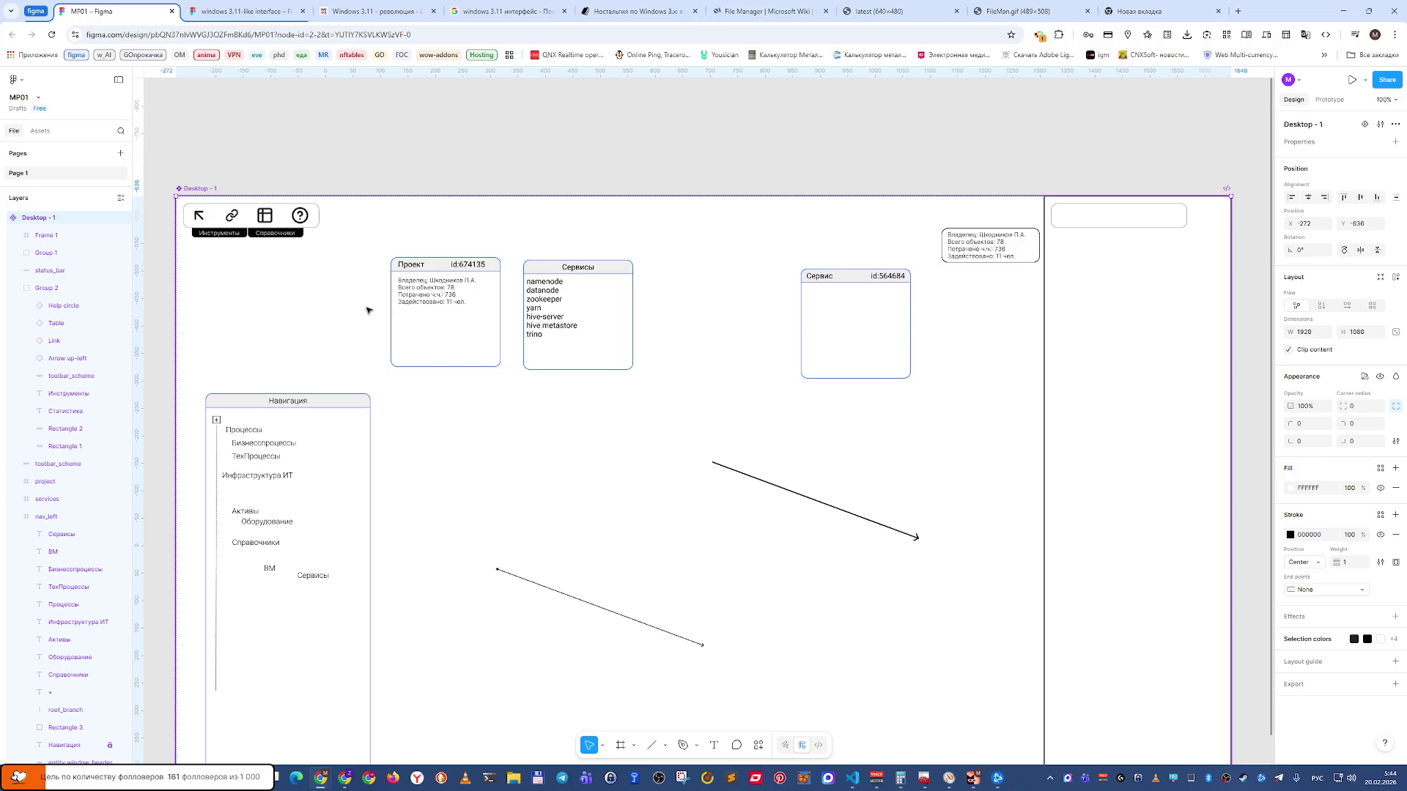
scroll(369, 311, up, 1)
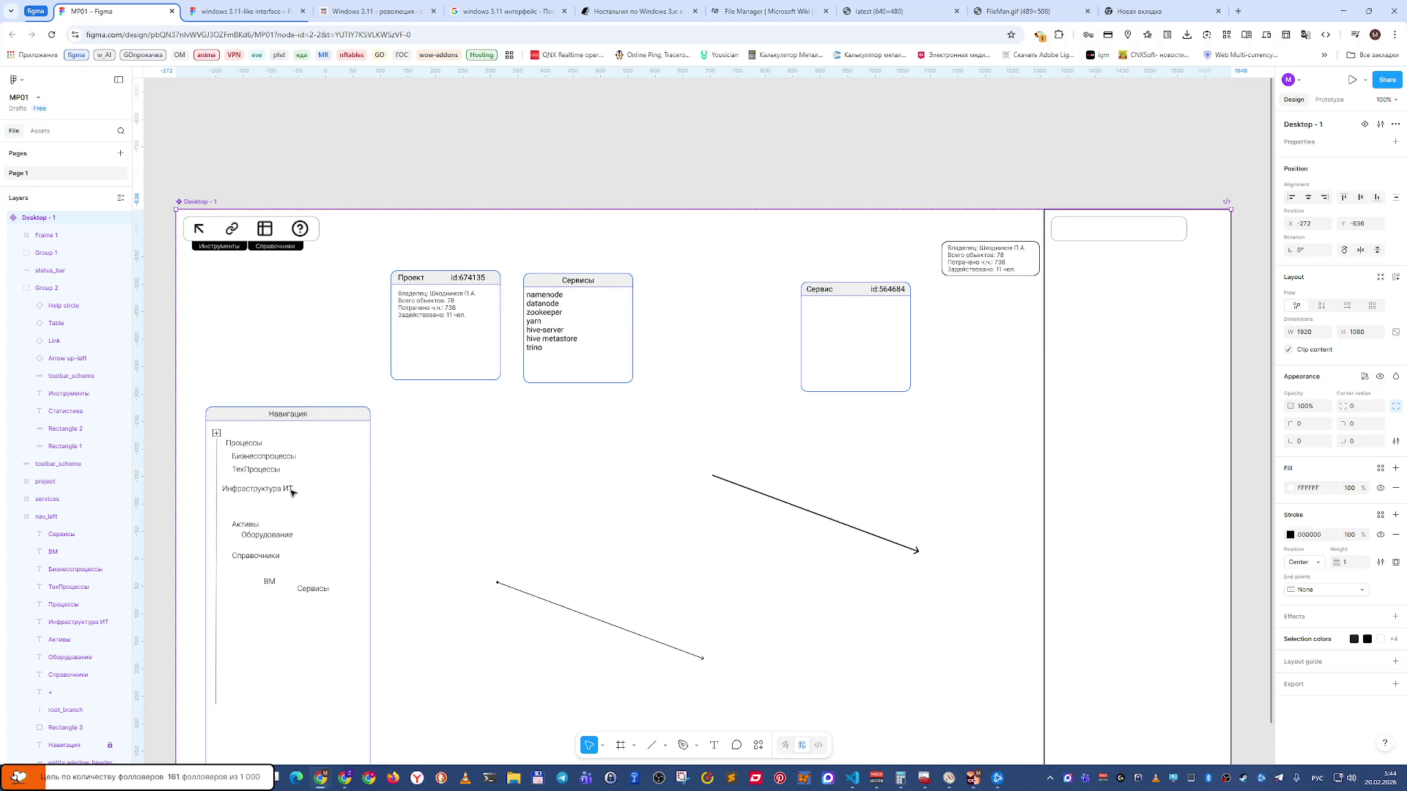
scroll(293, 487, down, 3)
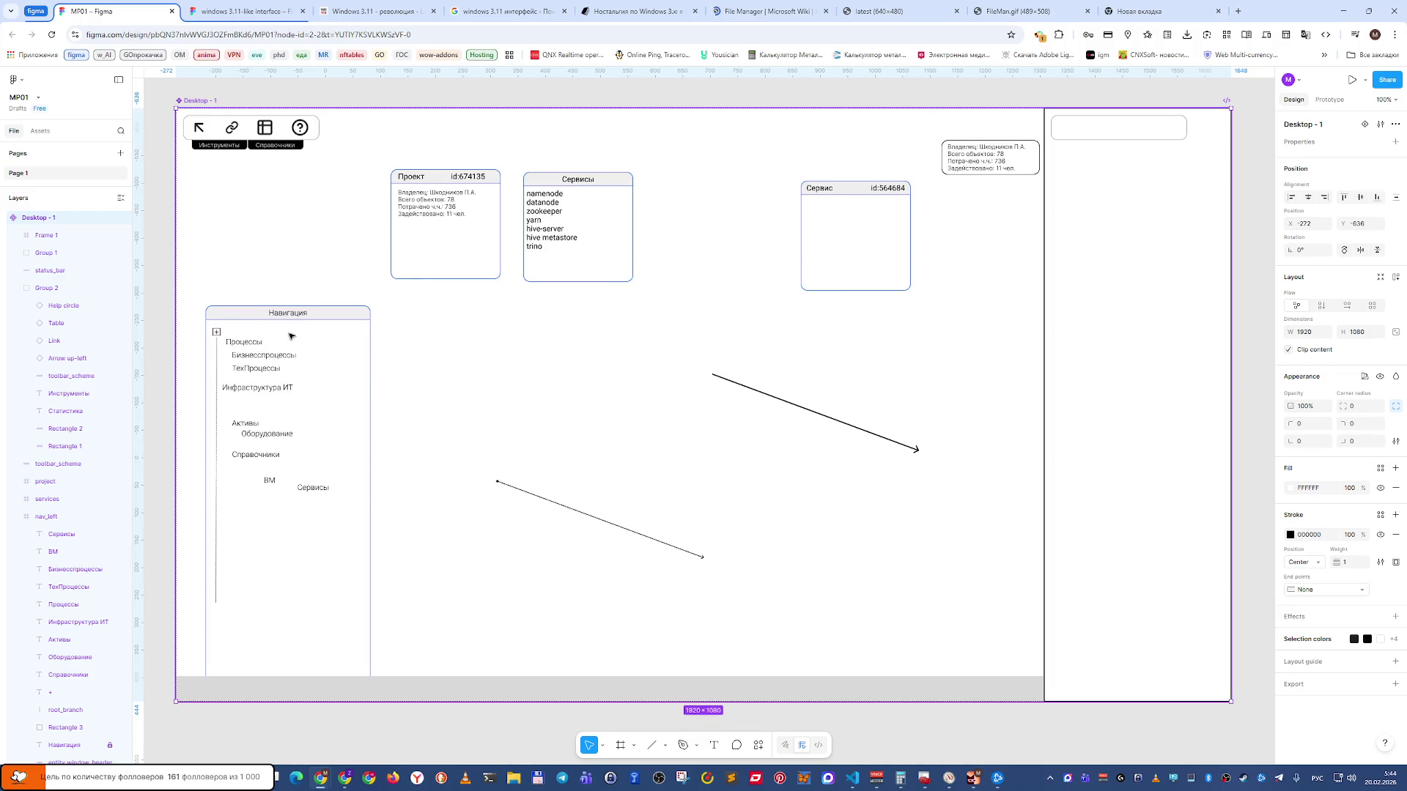
click(281, 318)
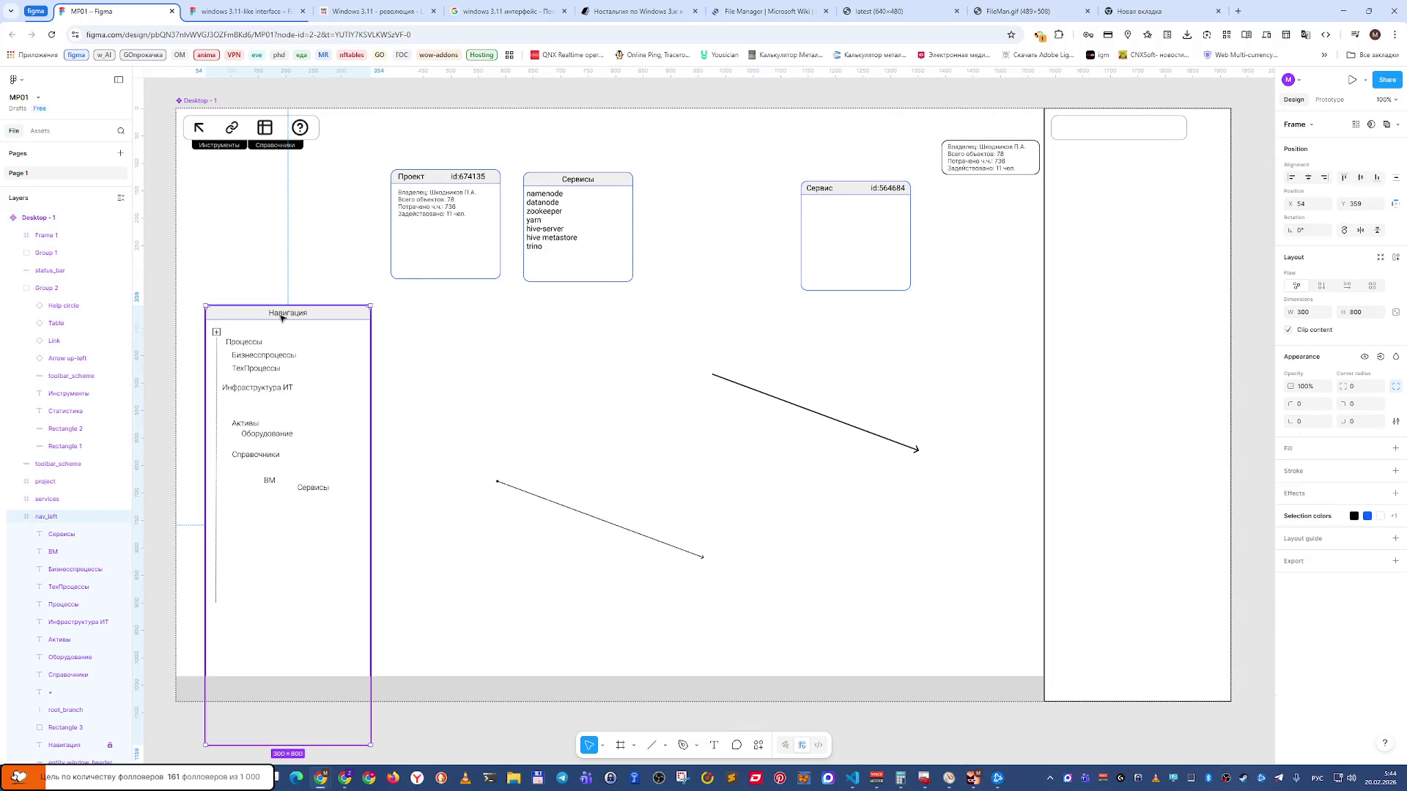
Move the navigation frame higher and rename it nav_left_v1.
drag(241, 320, 229, 225)
double_click(43, 518)
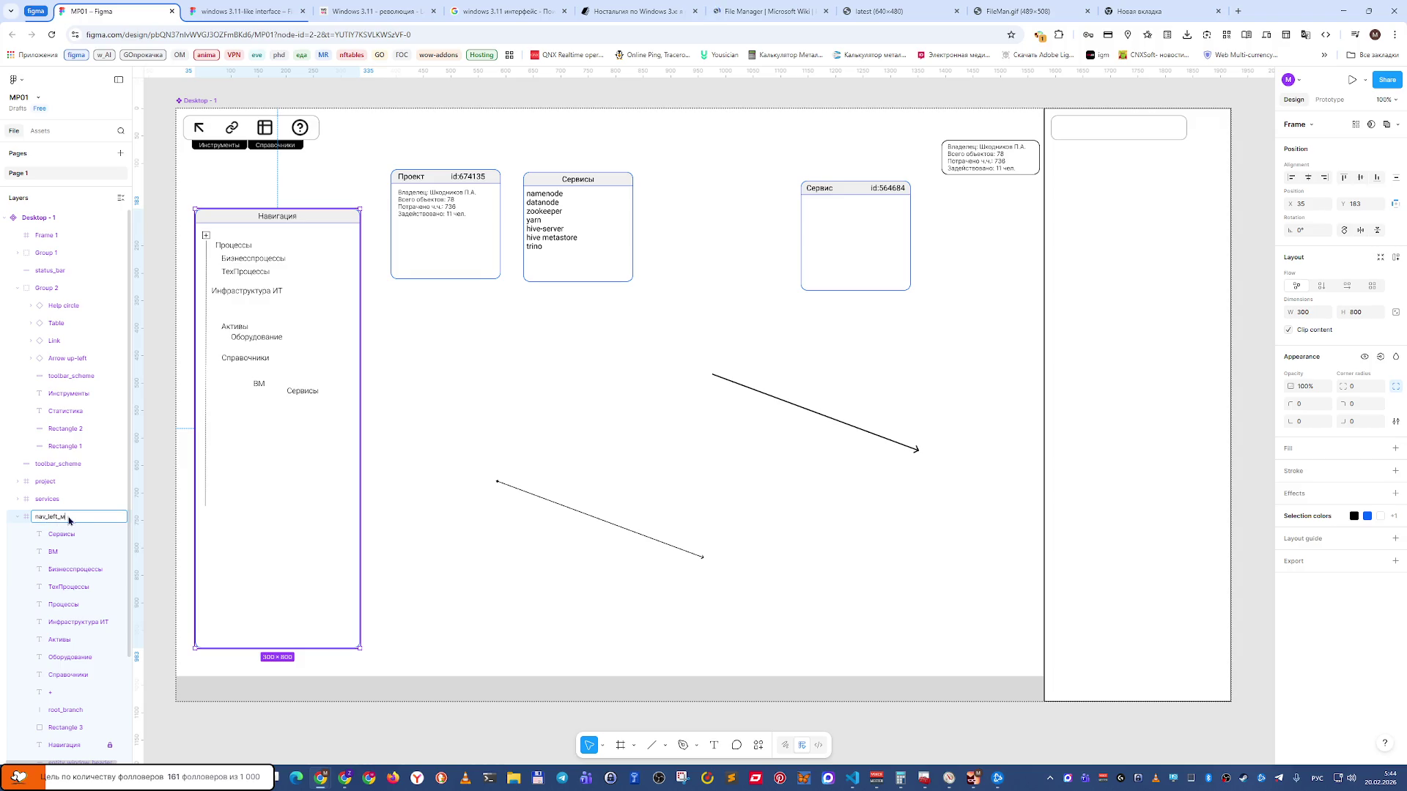
text(1)
key(Return)
click(17, 519)
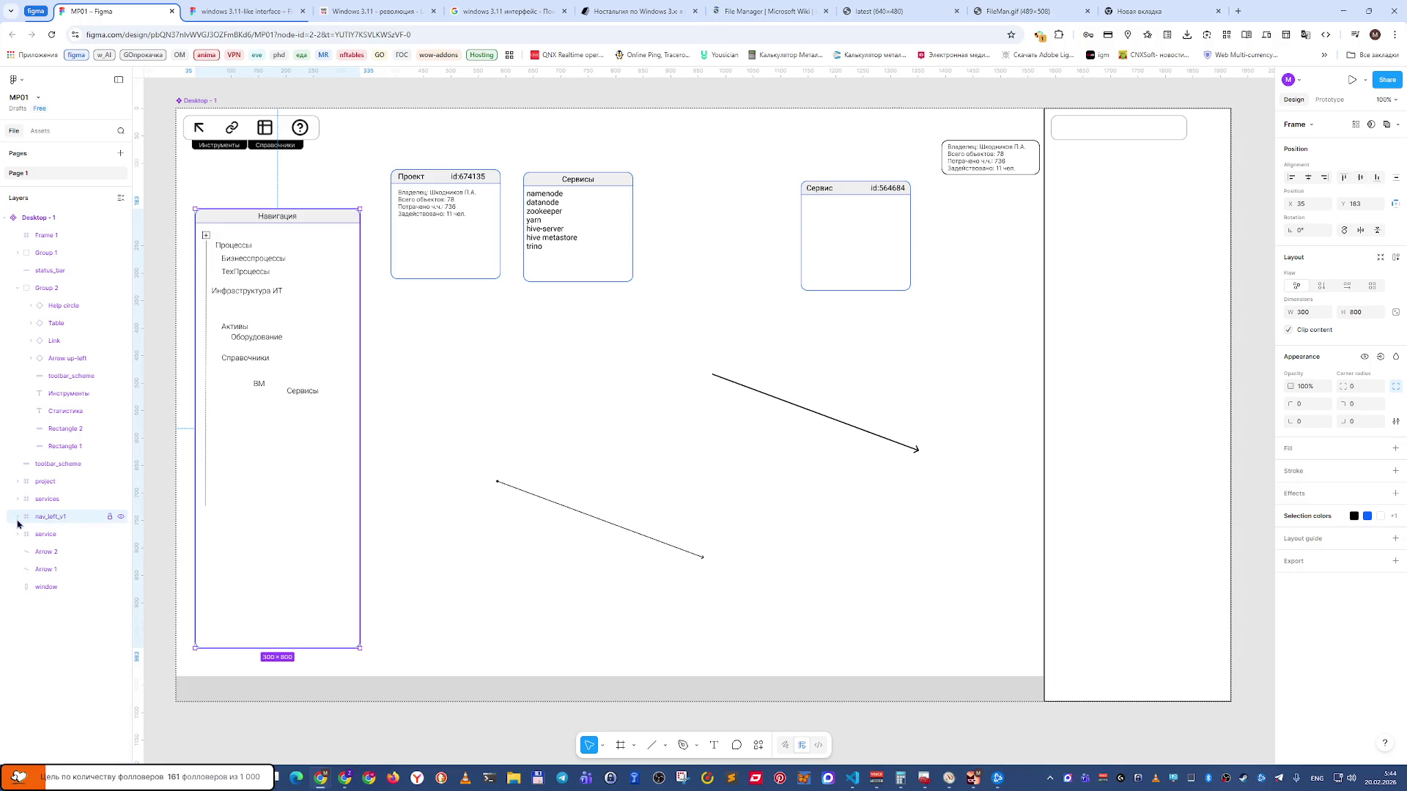
right_click(41, 521)
key(Escape)
Duplicate it as nav_left_v2, hide nav_left_v1, and select Desktop-1.
key(ctrl+d)
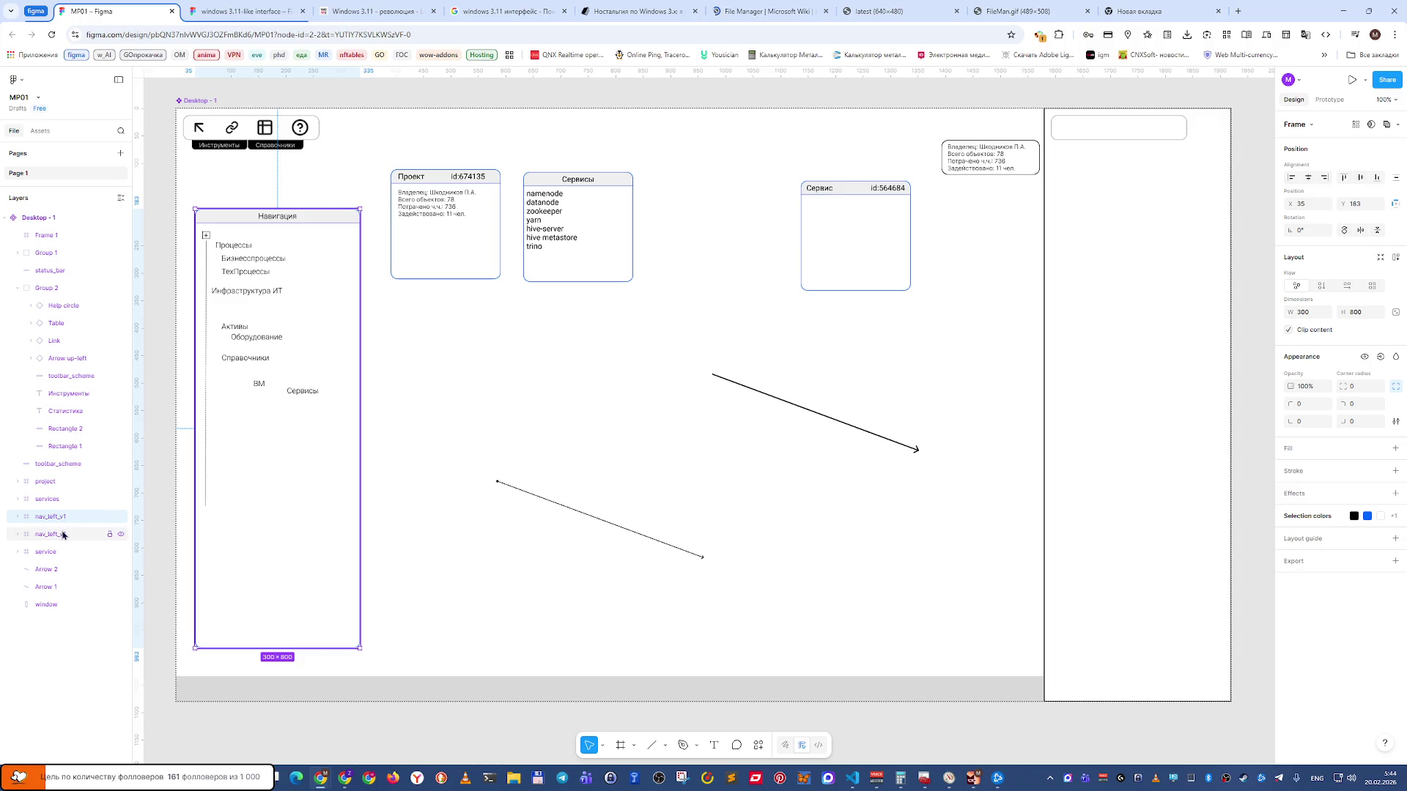
double_click(66, 535)
click(71, 538)
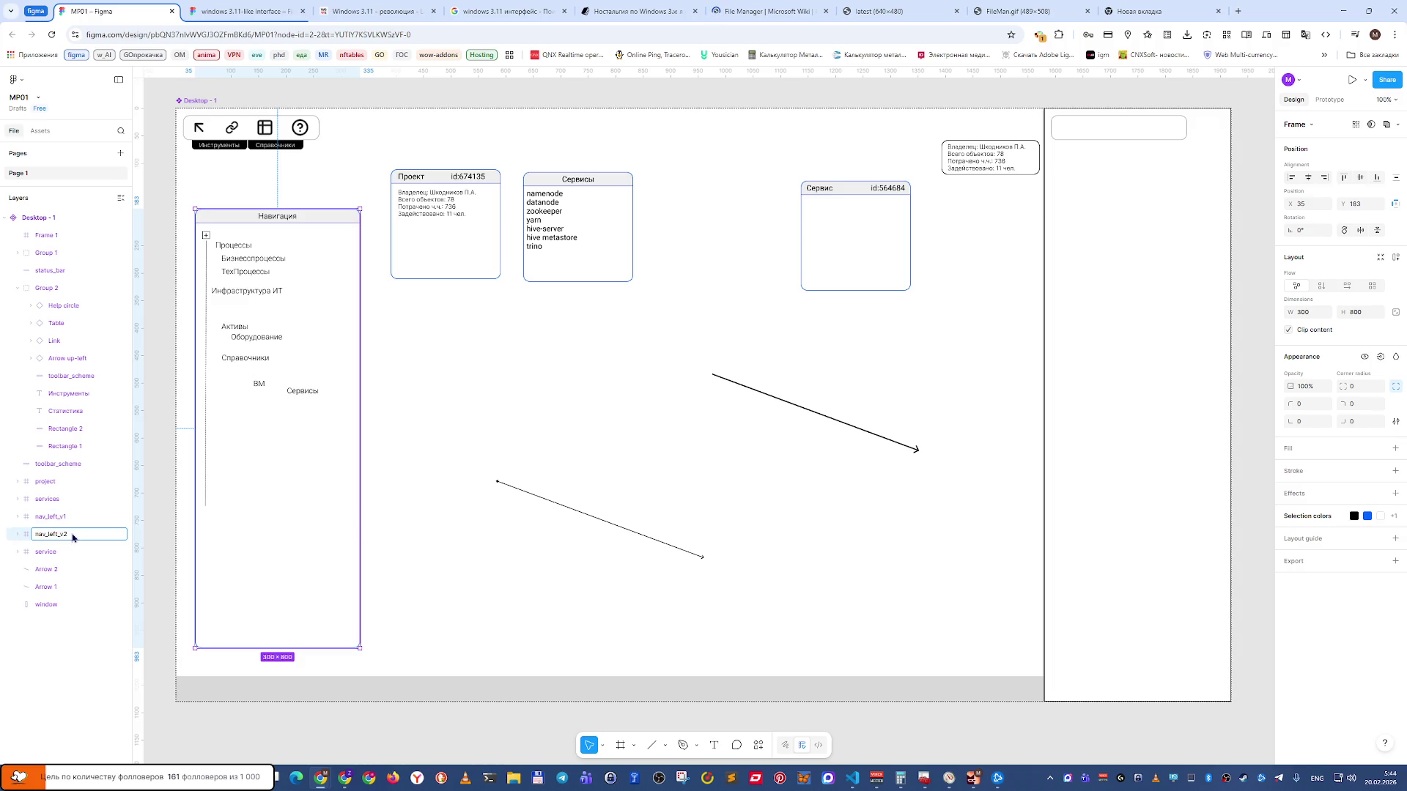
key(Return)
click(121, 517)
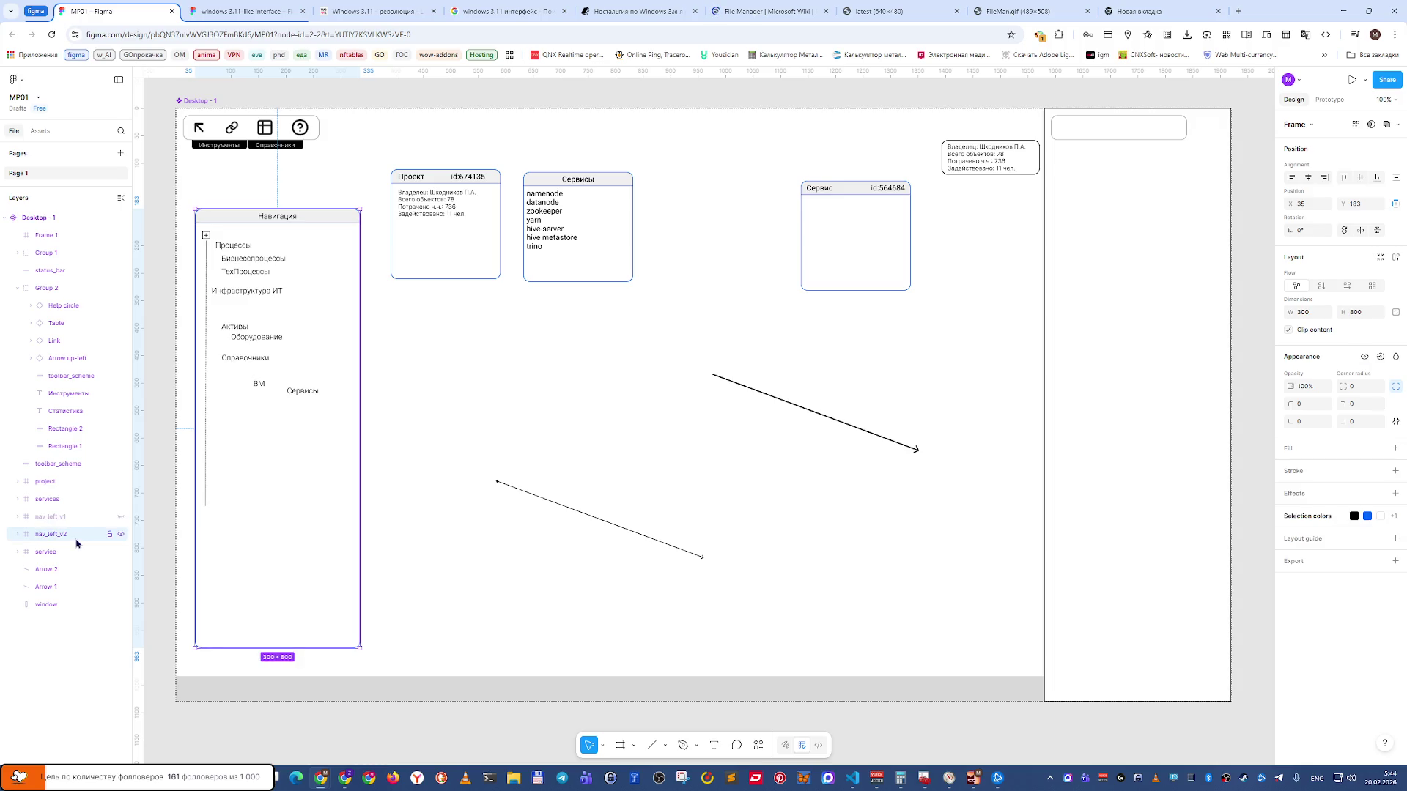
click(468, 544)
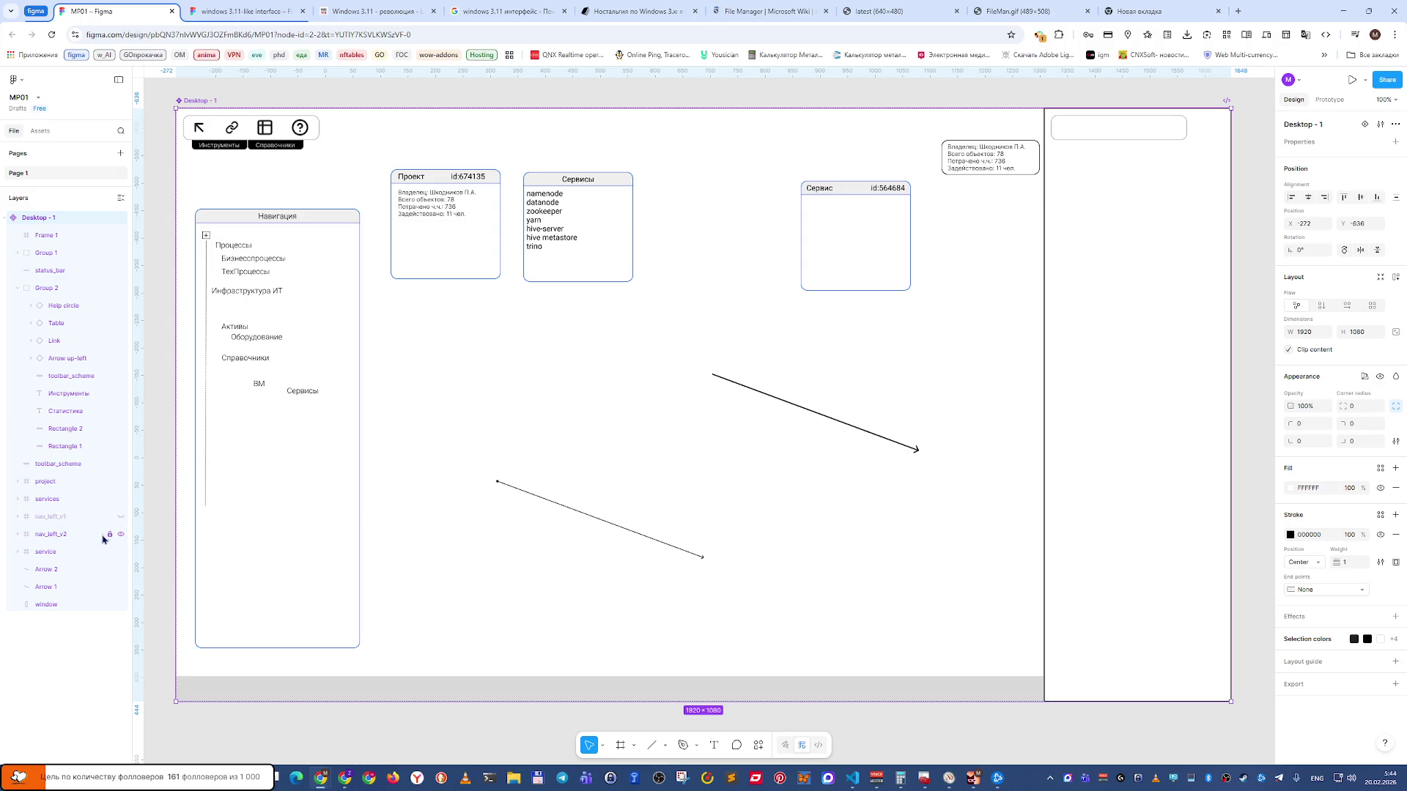
Set the entity_window rectangle's outline stroke weight to 2.
click(75, 537)
click(20, 537)
scroll(22, 564, down, 2)
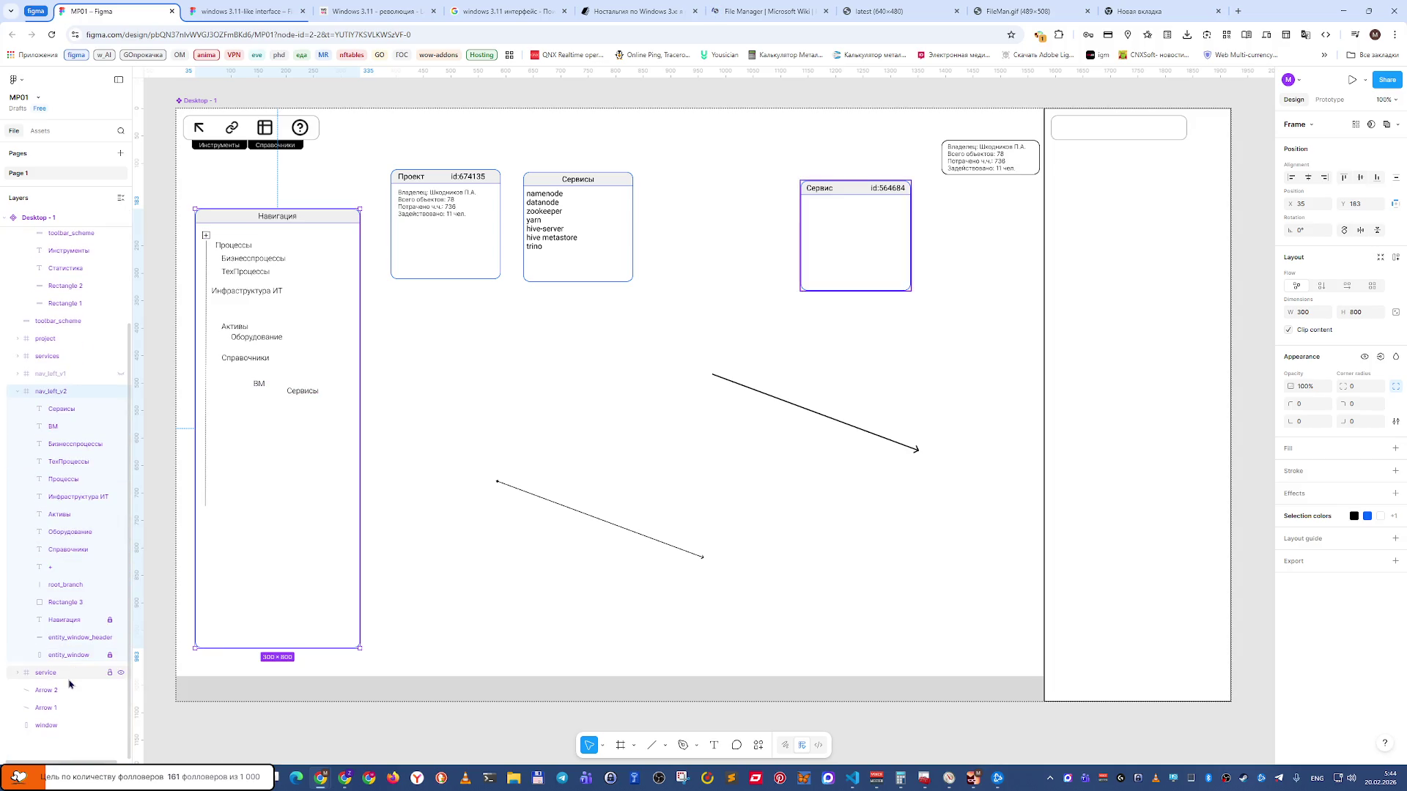
click(72, 654)
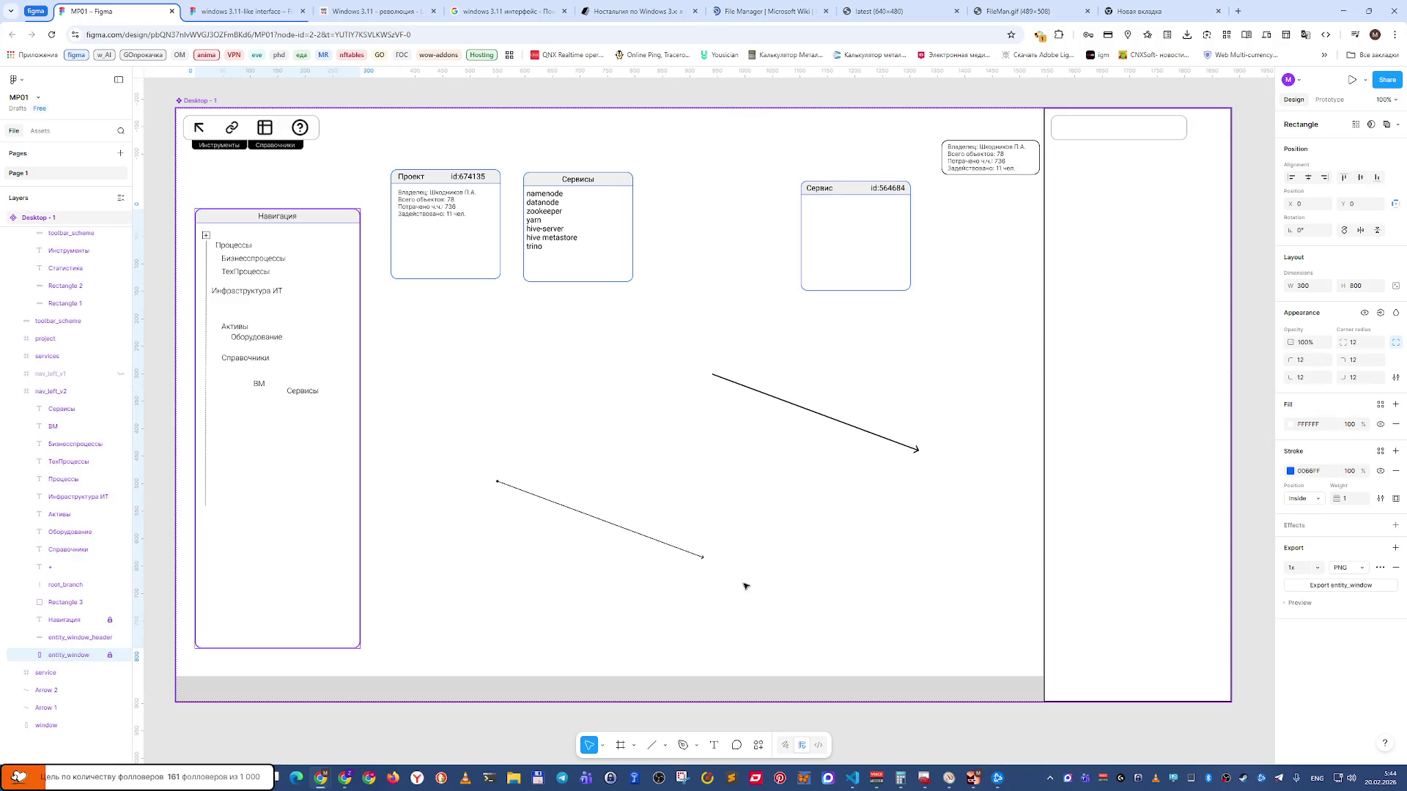
click(1353, 502)
key(Return)
key(f)
drag(415, 335, 651, 399)
Select the entity_window_header rectangle and zoom in close on the Навигация header.
click(448, 570)
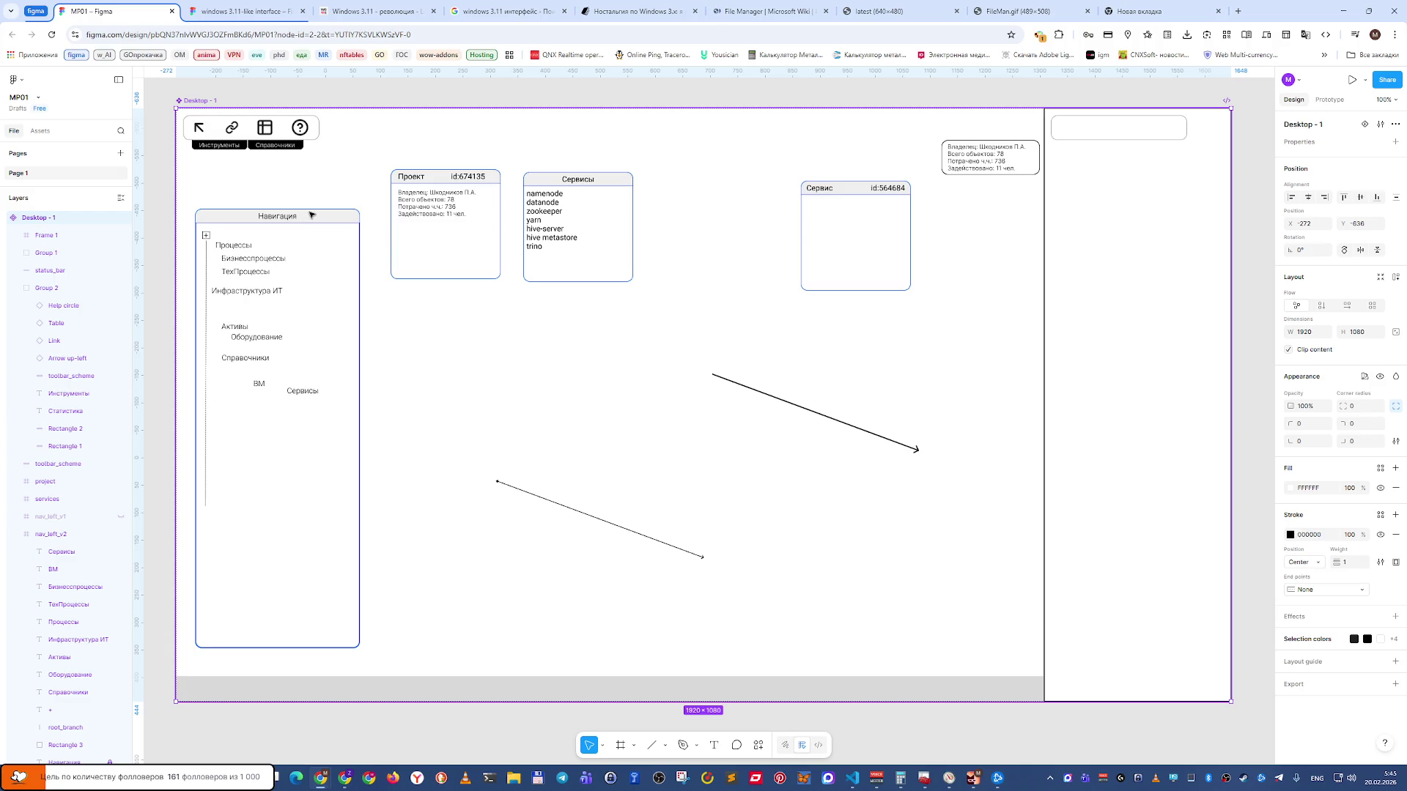
scroll(88, 513, down, 2)
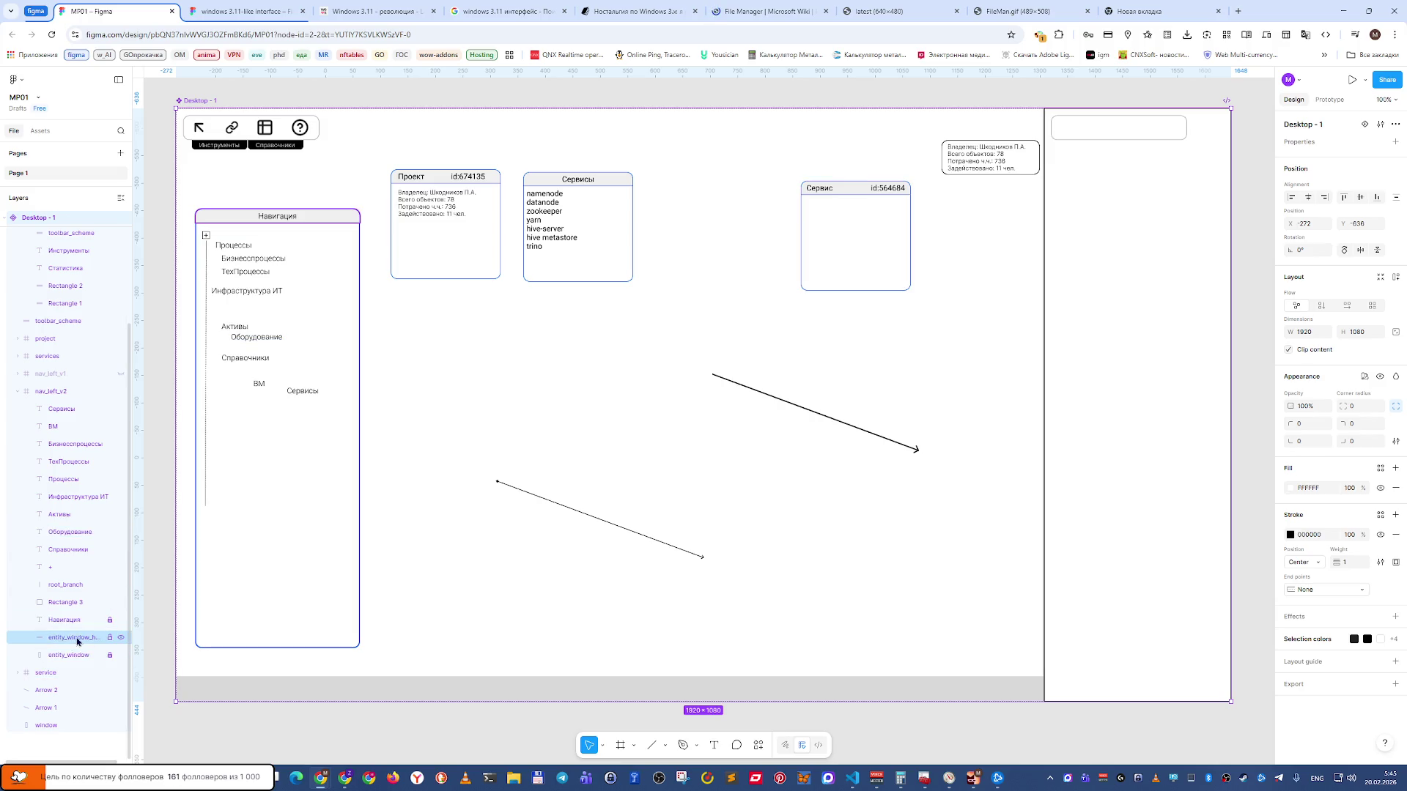
click(79, 640)
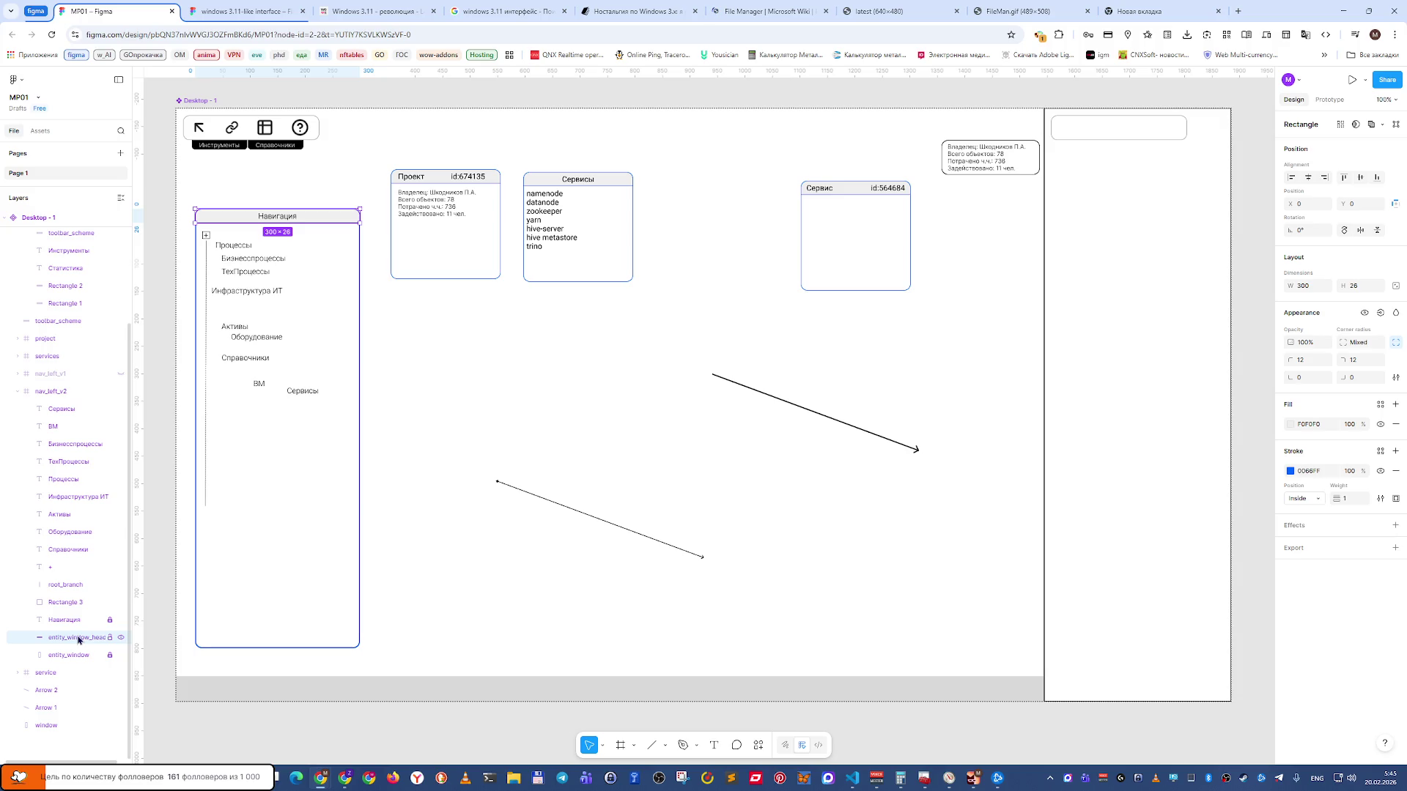
drag(187, 198, 268, 242)
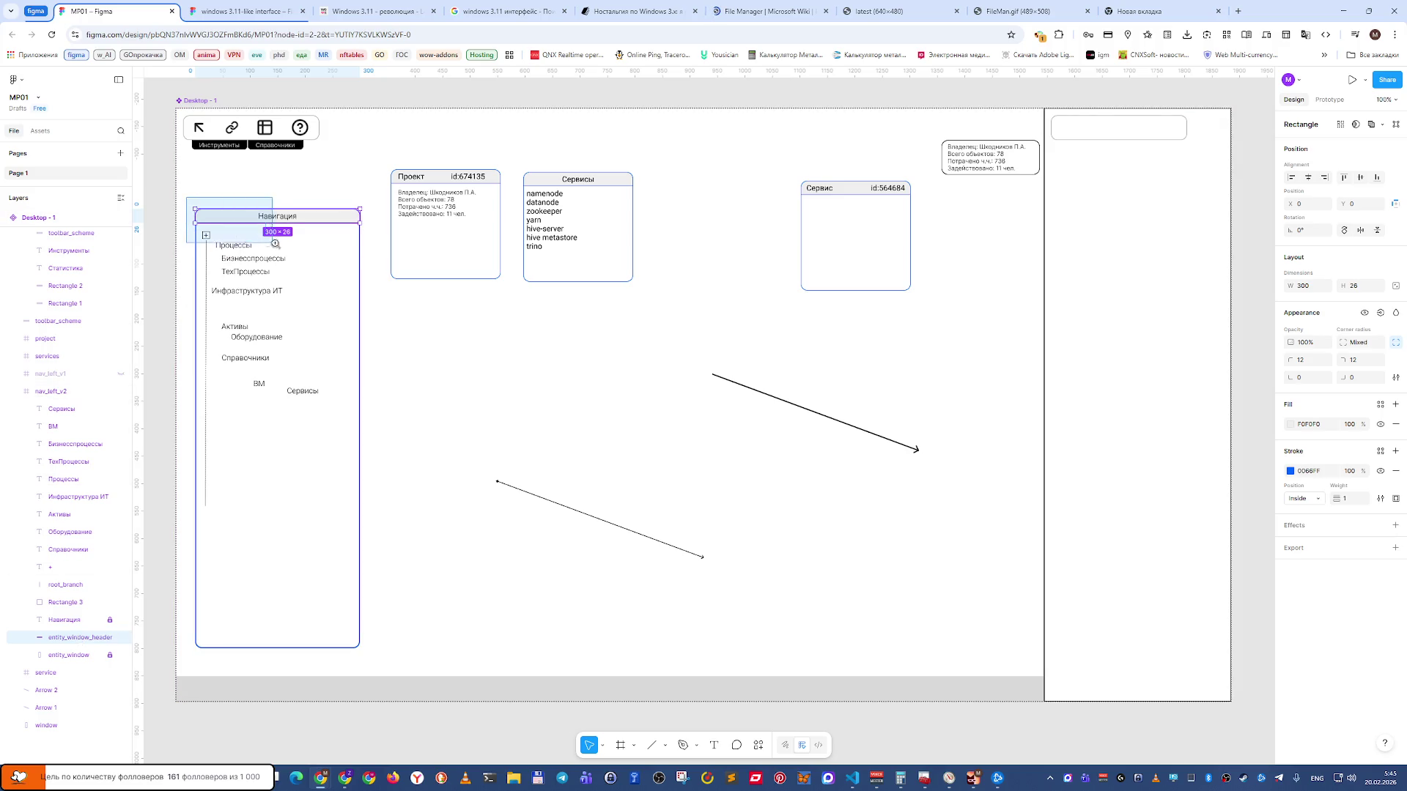
key(shift+2)
key(Escape)
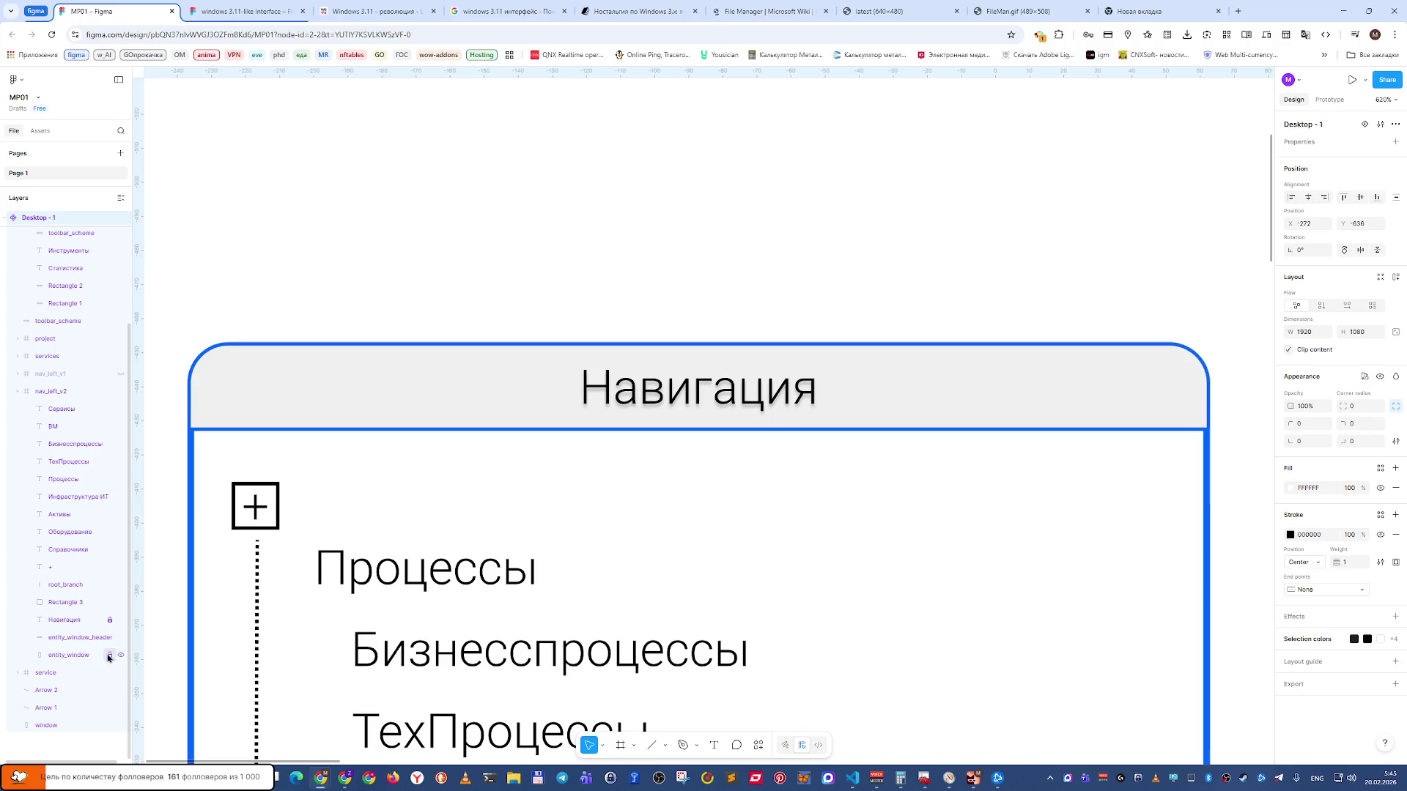
Undo the header nudge, set entity_window_header's stroke weight to 2, and zoom to 100%.
click(88, 641)
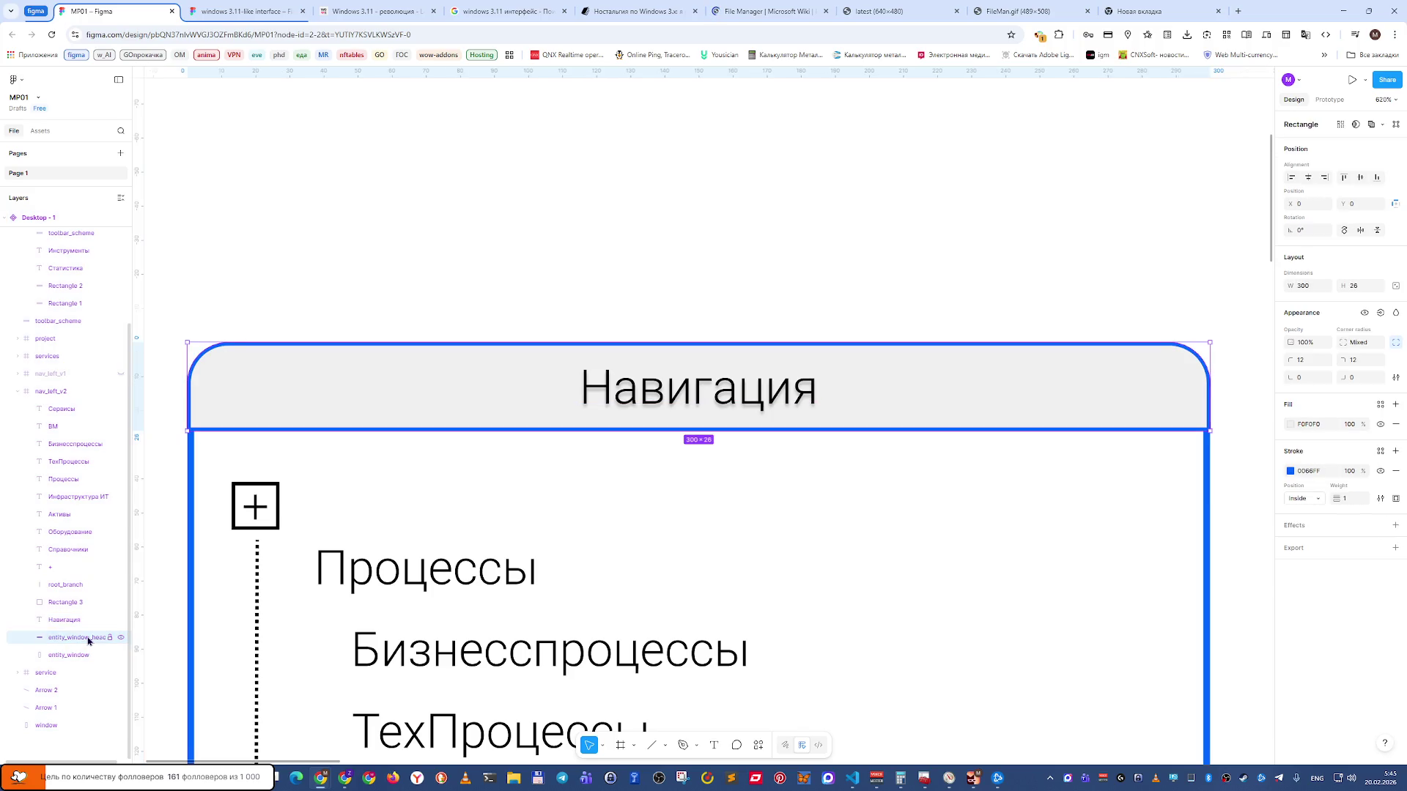
drag(255, 402, 268, 407)
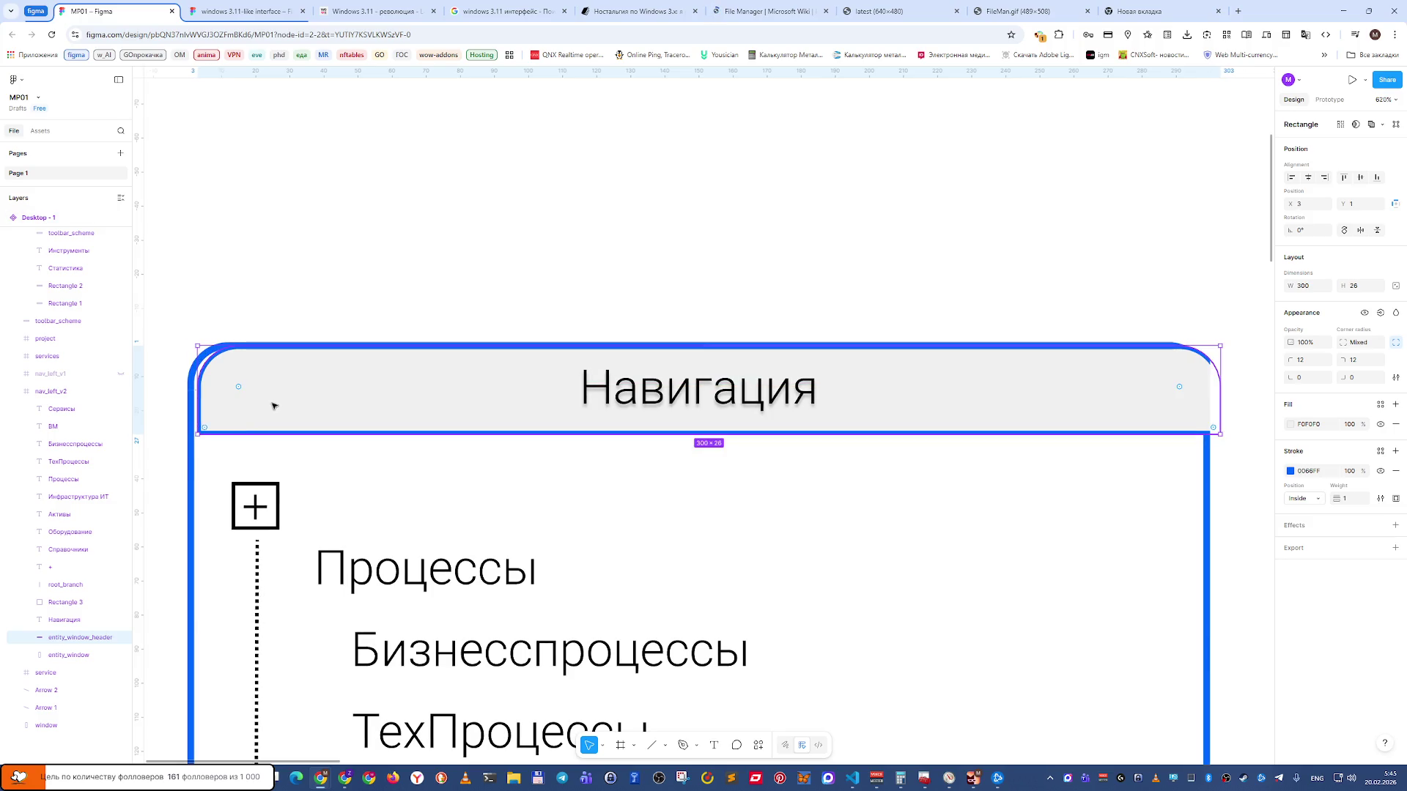
key(ctrl+z)
click(1355, 502)
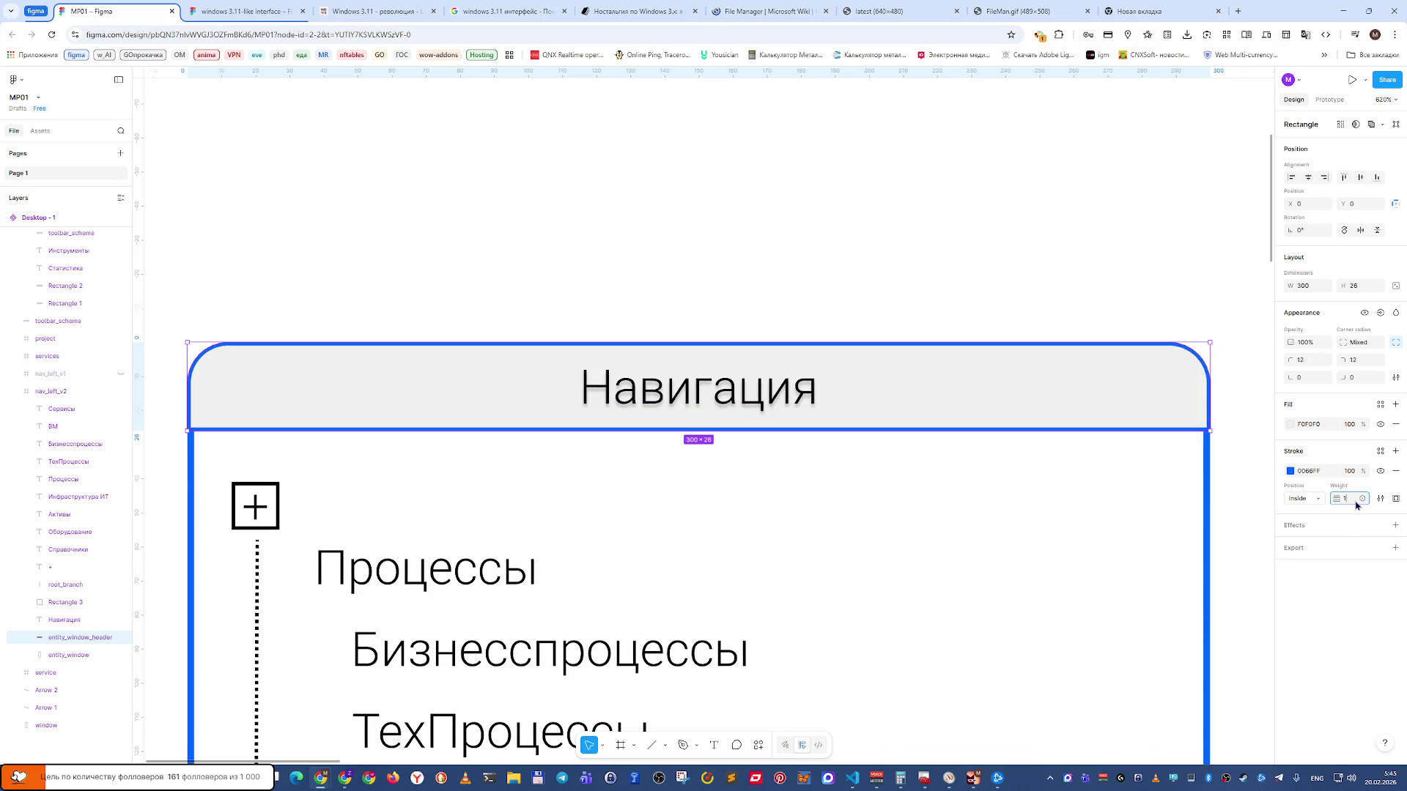
text(2)
key(Return)
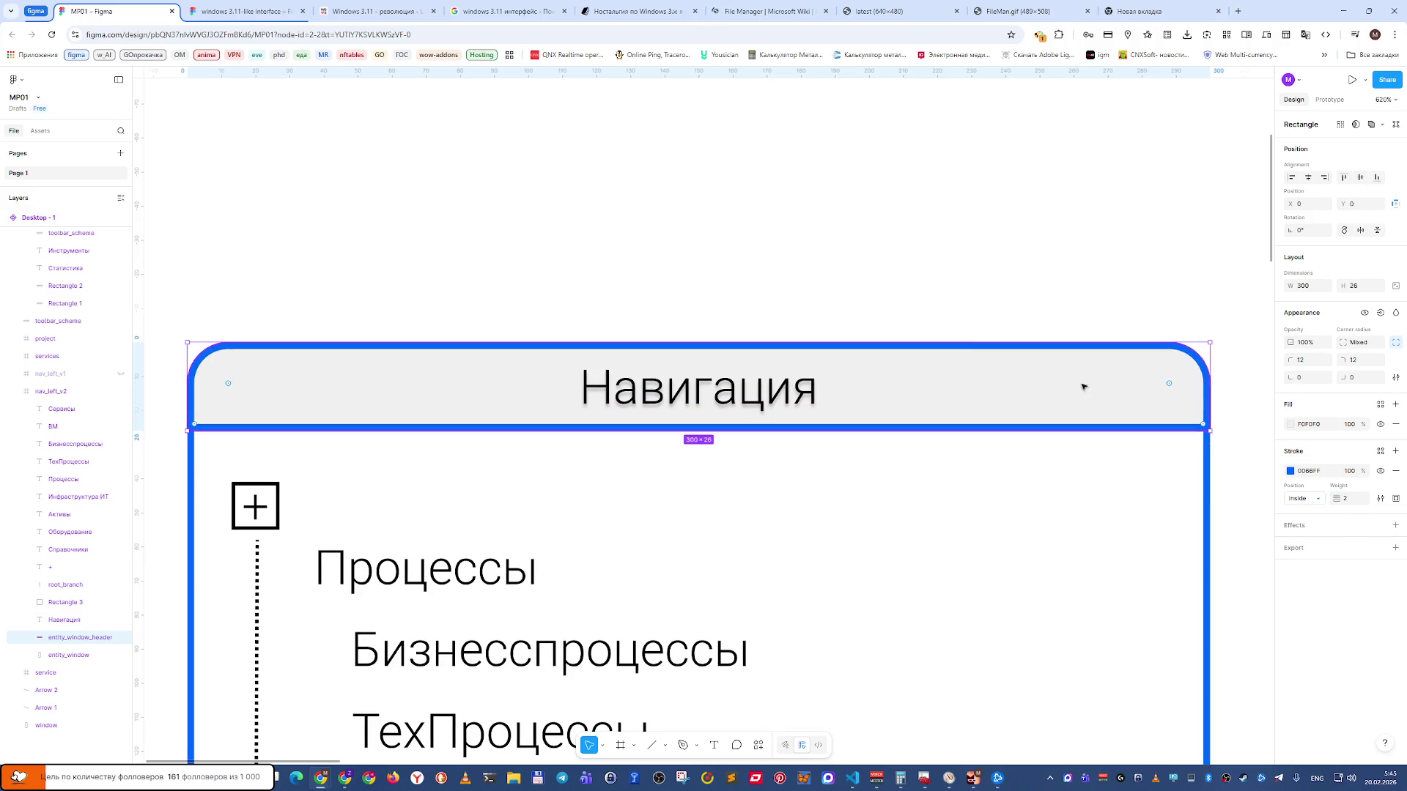
click(793, 273)
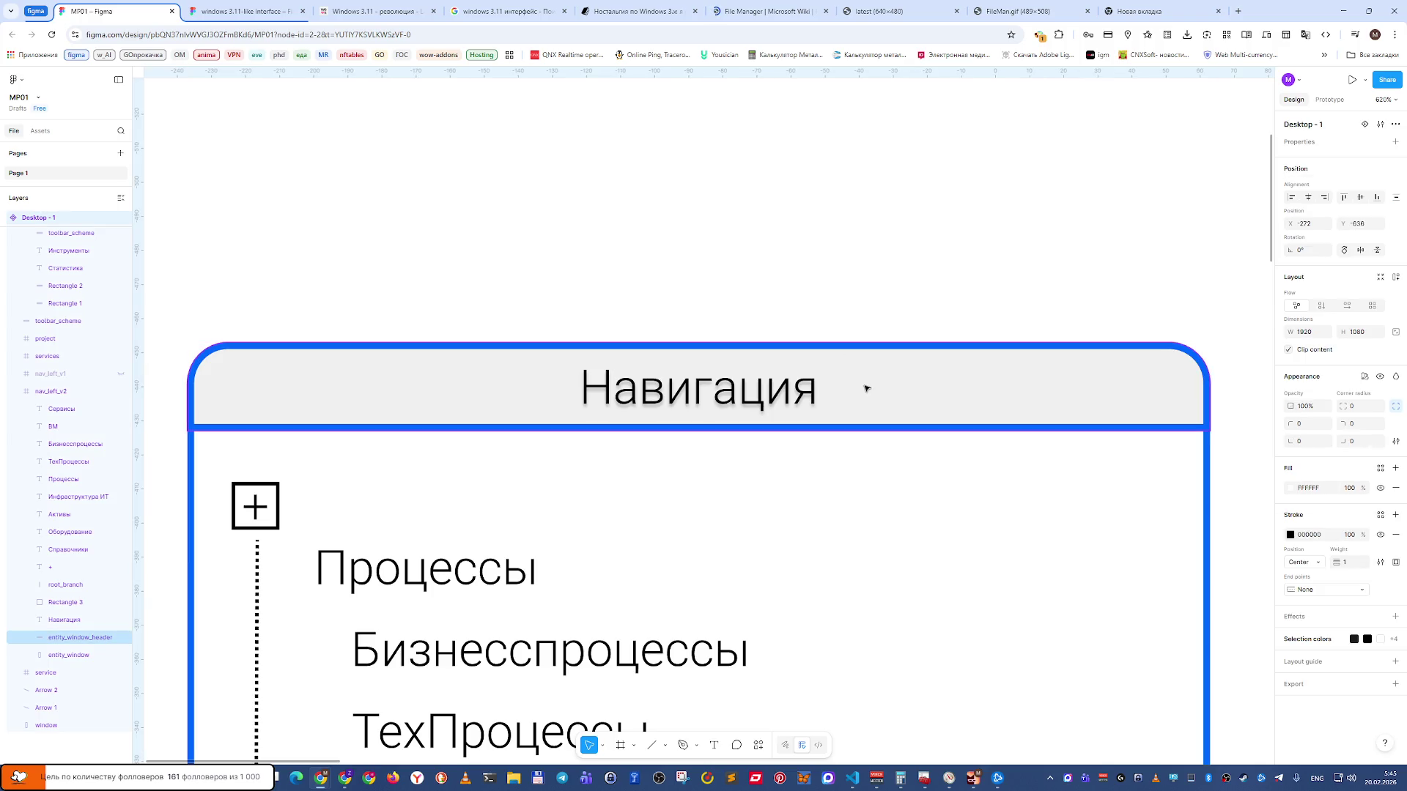
key(shift+0)
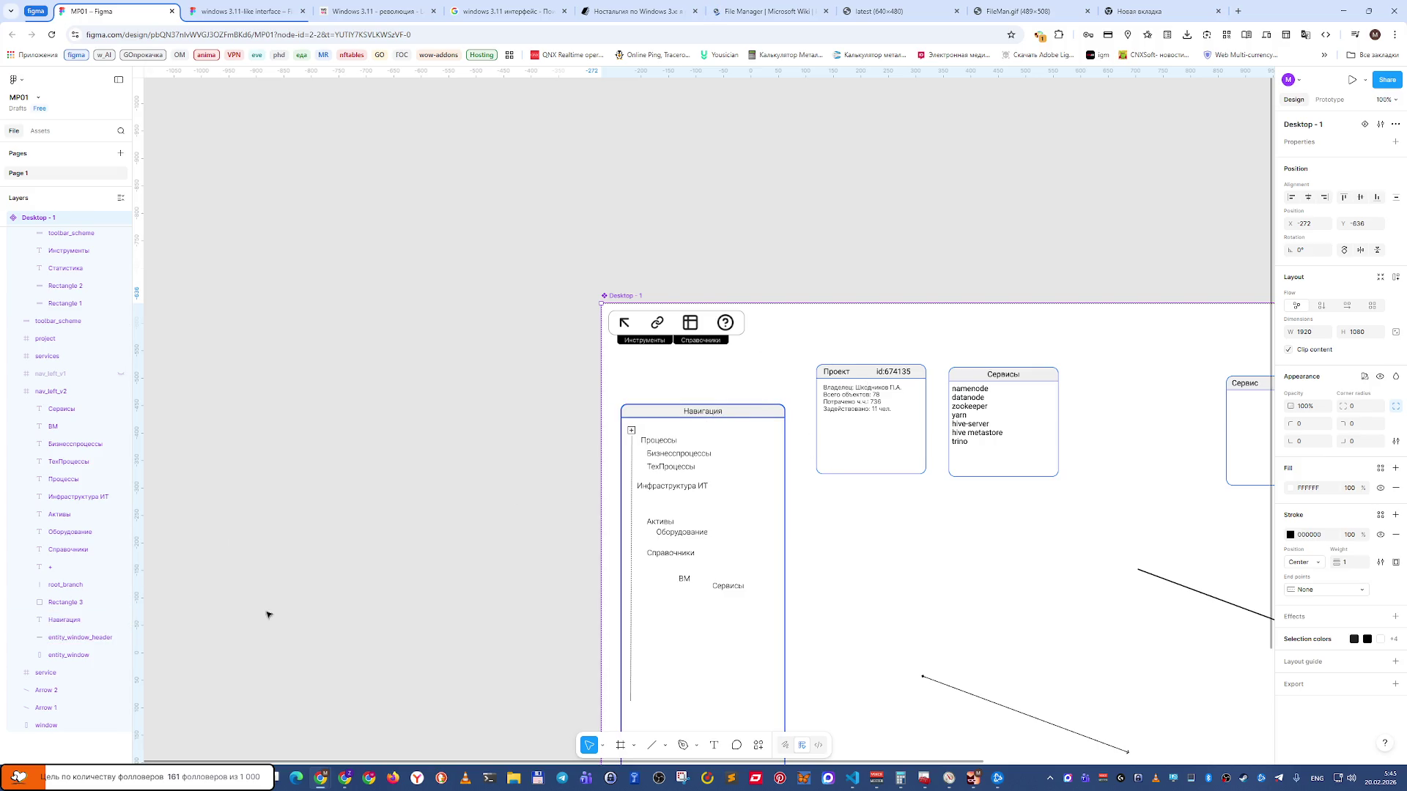
Set all four corner radii of entity_window_header and entity_window to 0.
click(79, 641)
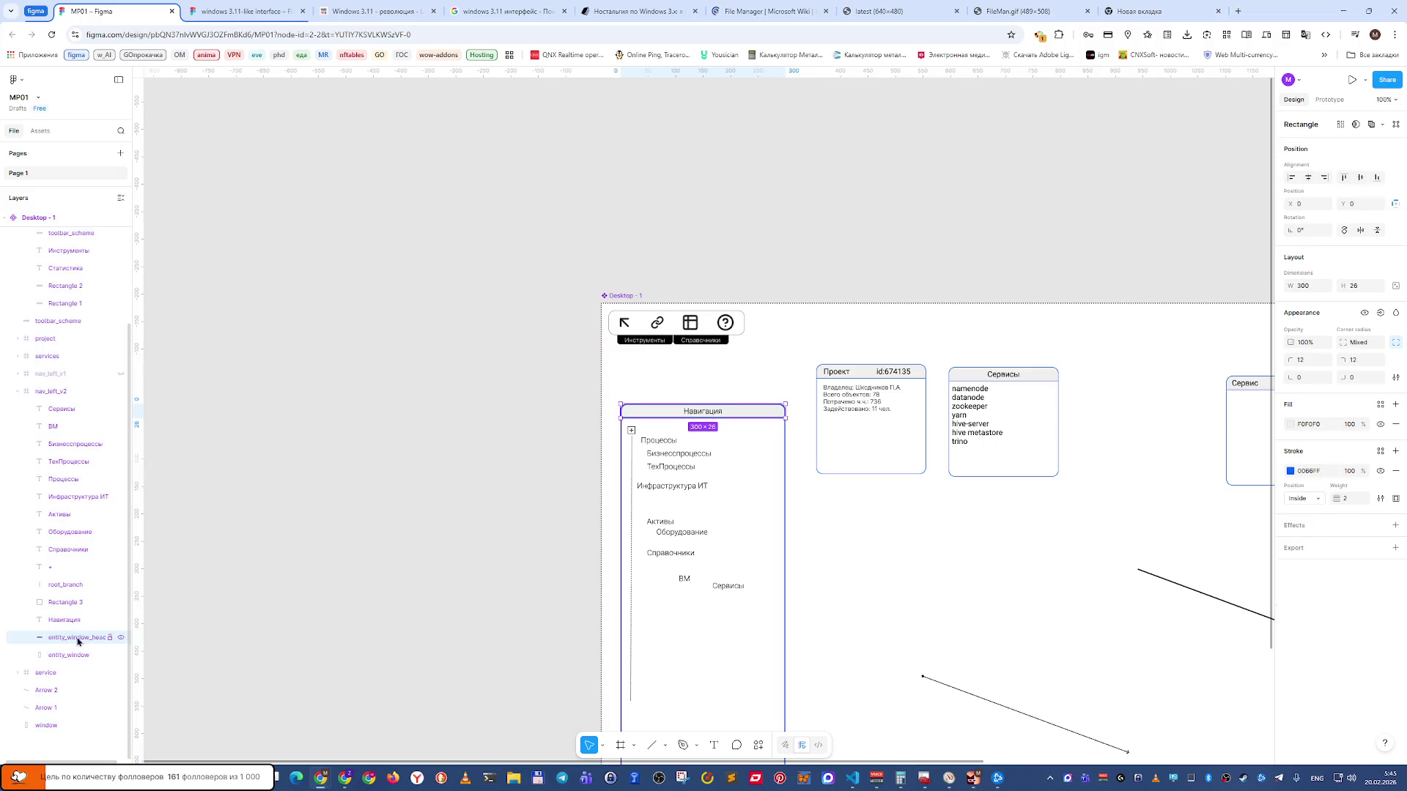
shift+click(78, 656)
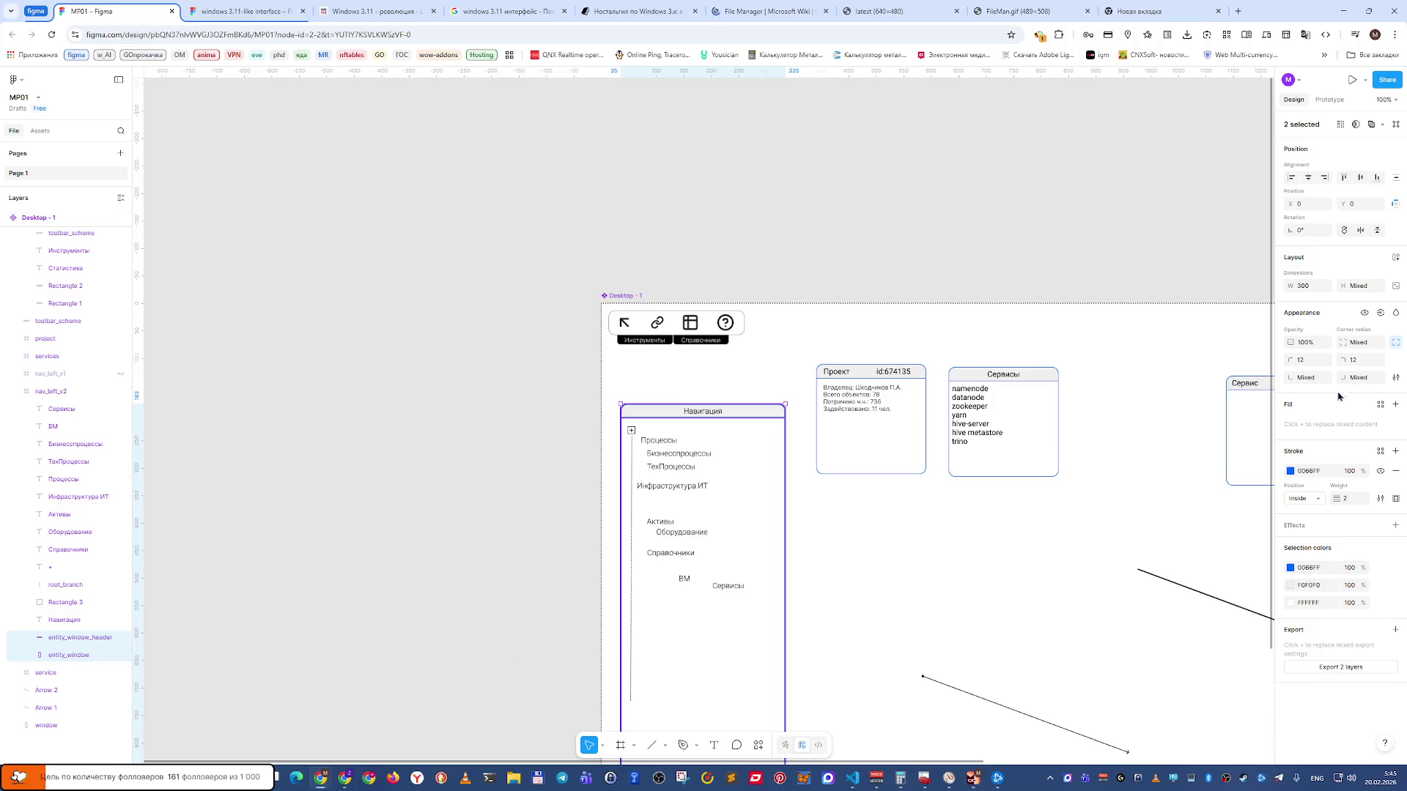
click(1354, 361)
key(shift+Tab)
key(Tab)
key(Tab)
text(0)
key(Tab)
text(0)
key(Tab)
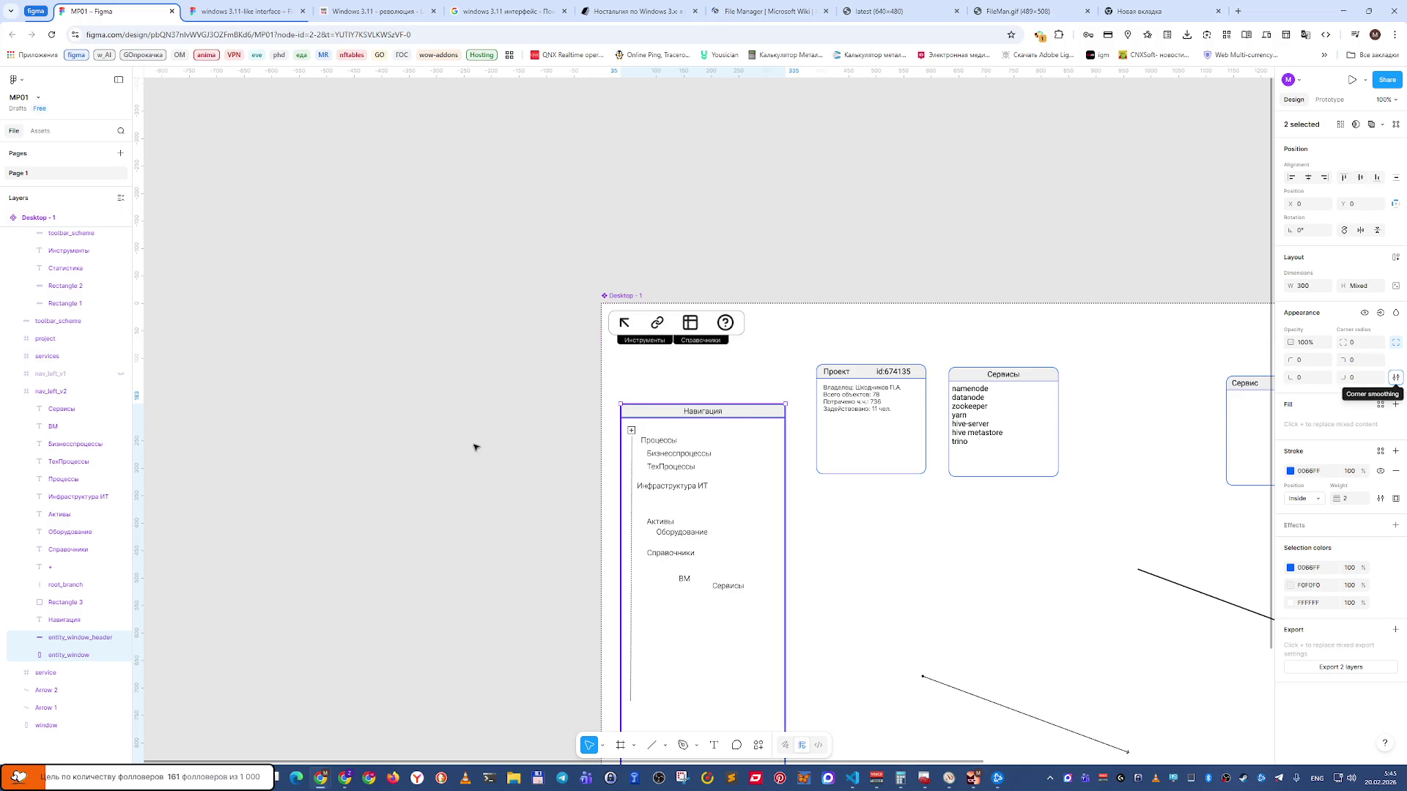
click(508, 499)
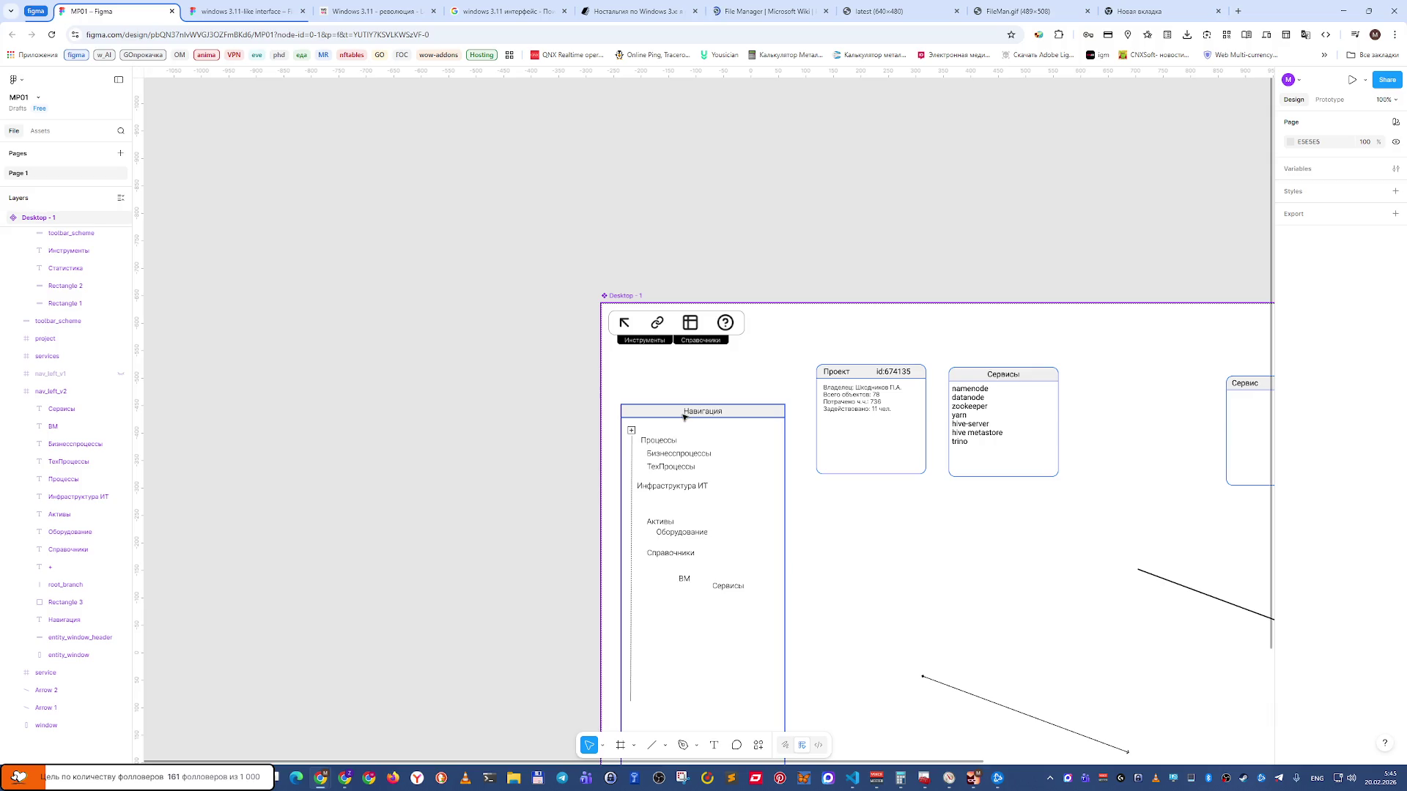
Drag the nav_left_v2 panel up and left to X 13, Y 93 beneath the toolbar.
click(83, 397)
drag(716, 537, 710, 495)
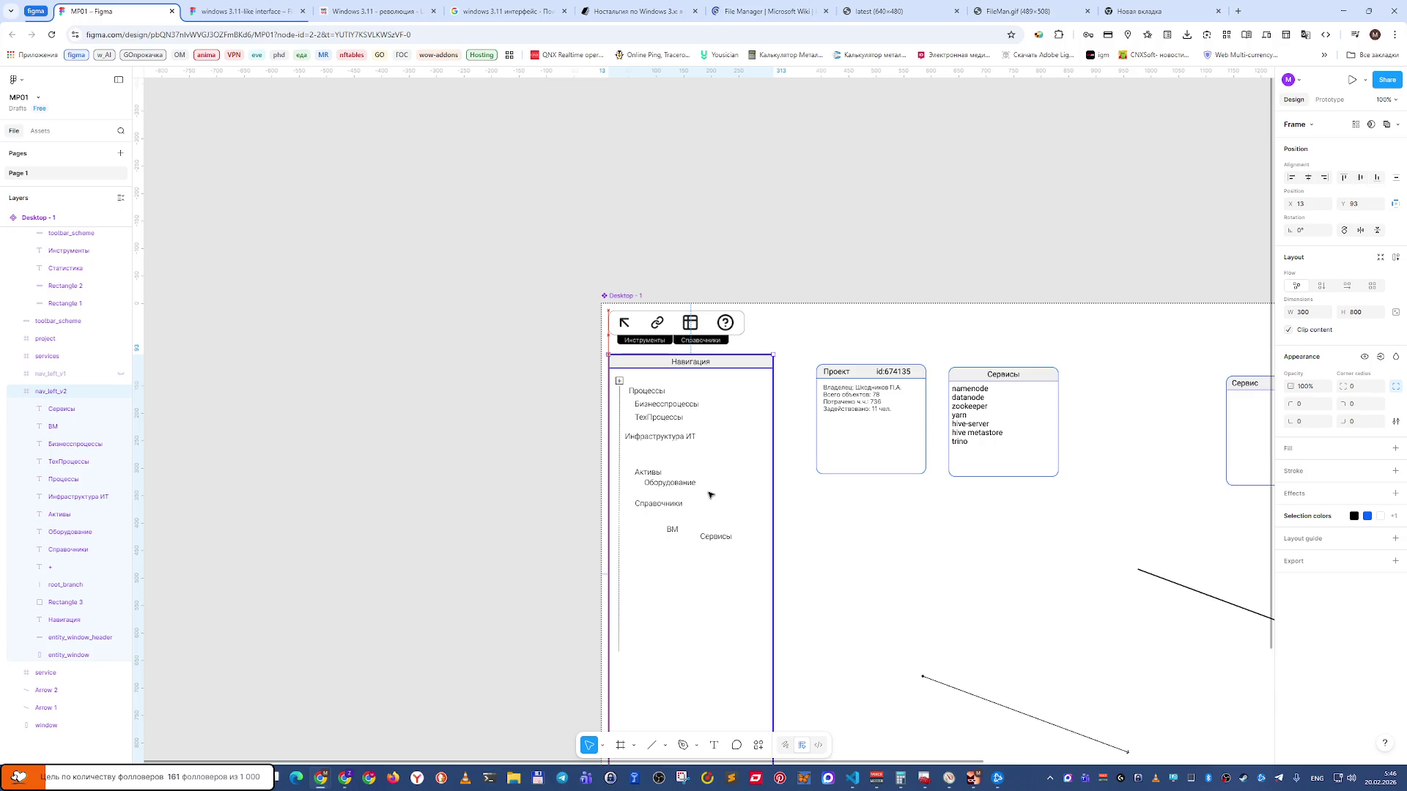
click(521, 593)
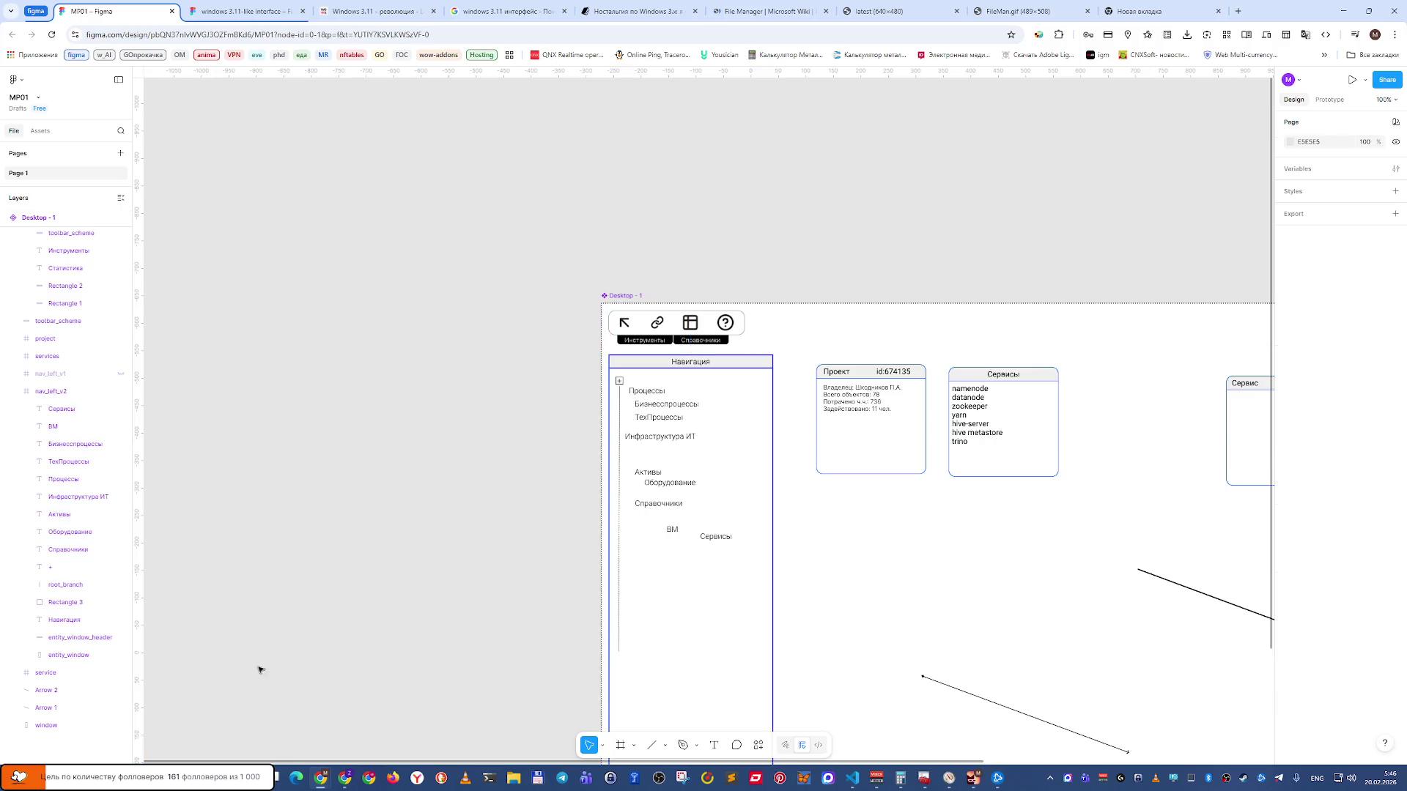
click(73, 656)
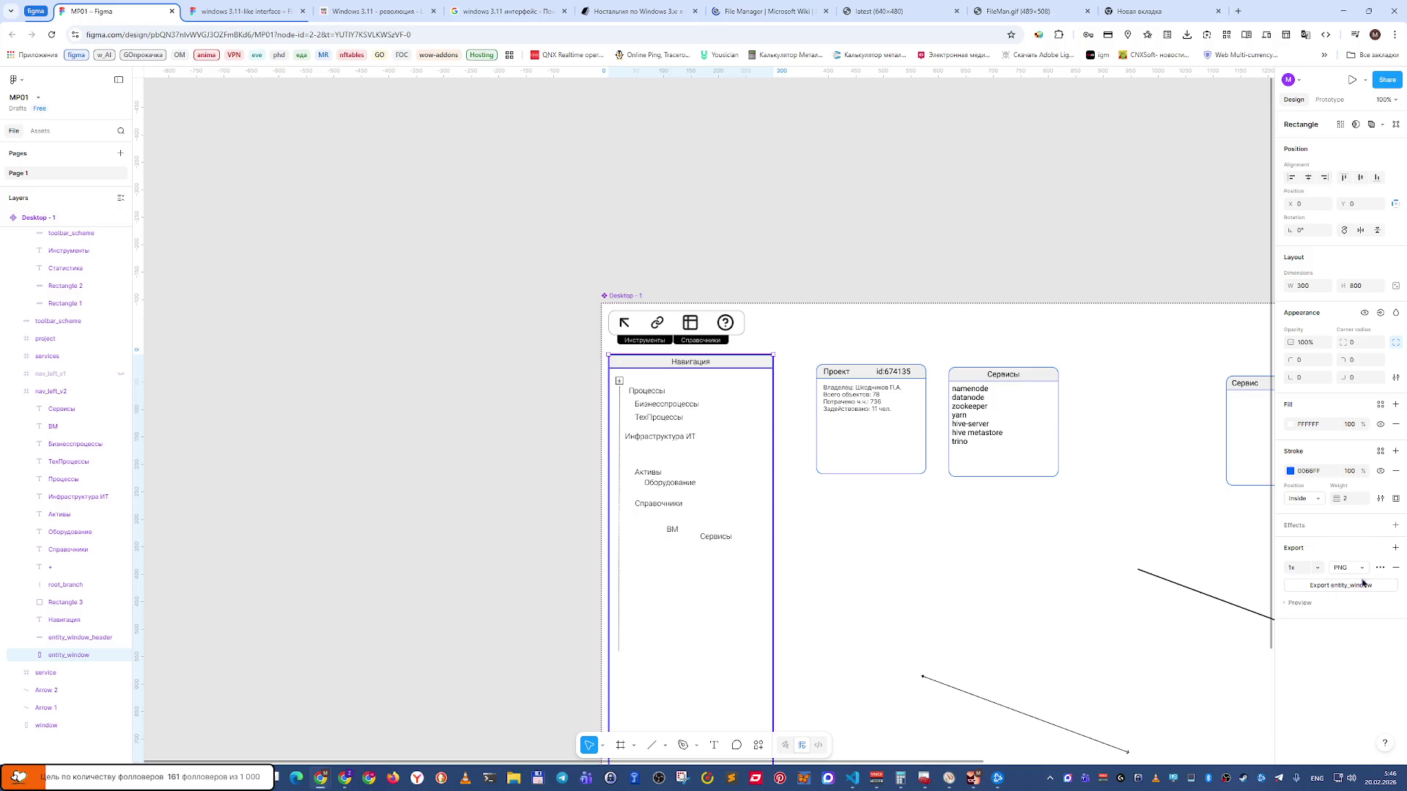
Add a drop shadow (X 0, Y 4, Blur 4, 25%) to the entity_window body.
click(1395, 526)
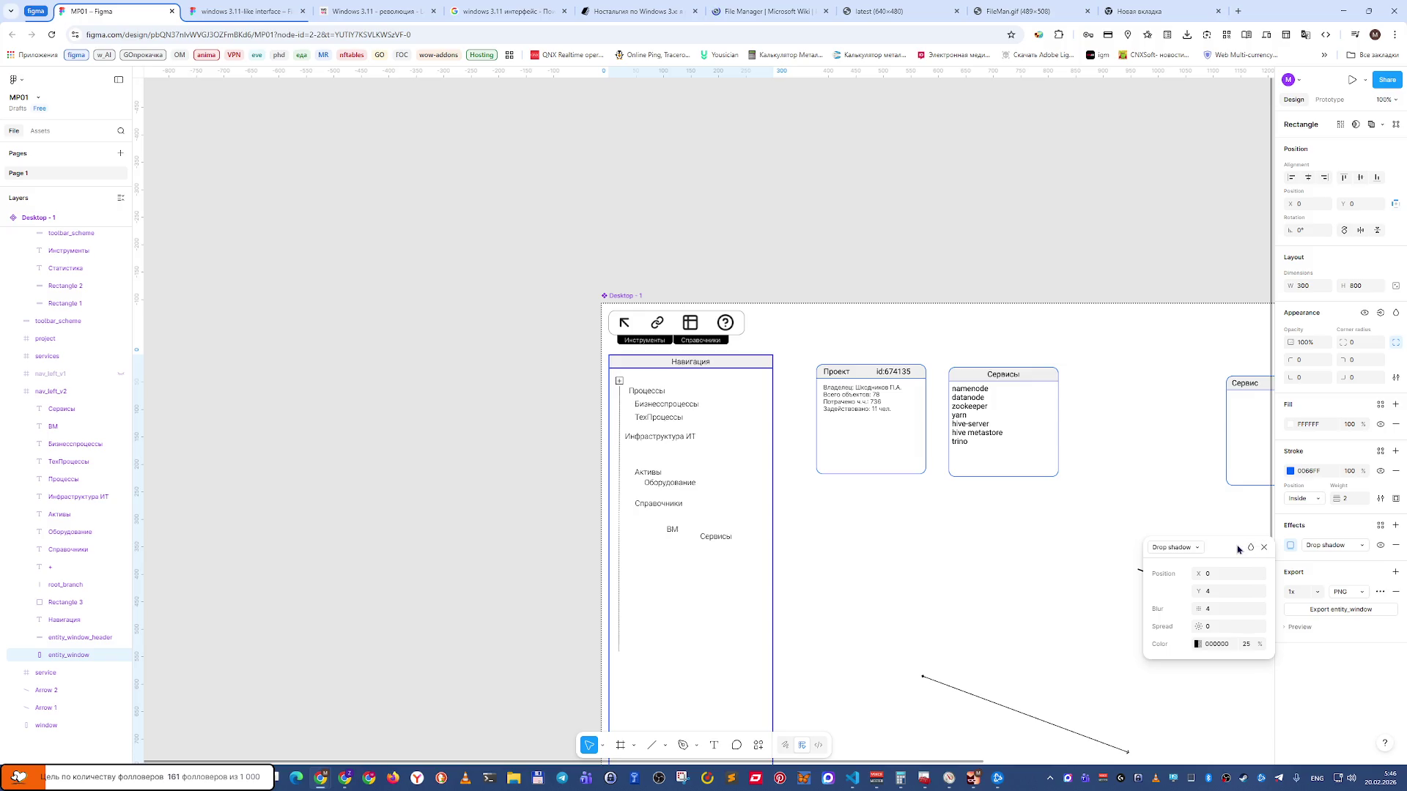
click(470, 496)
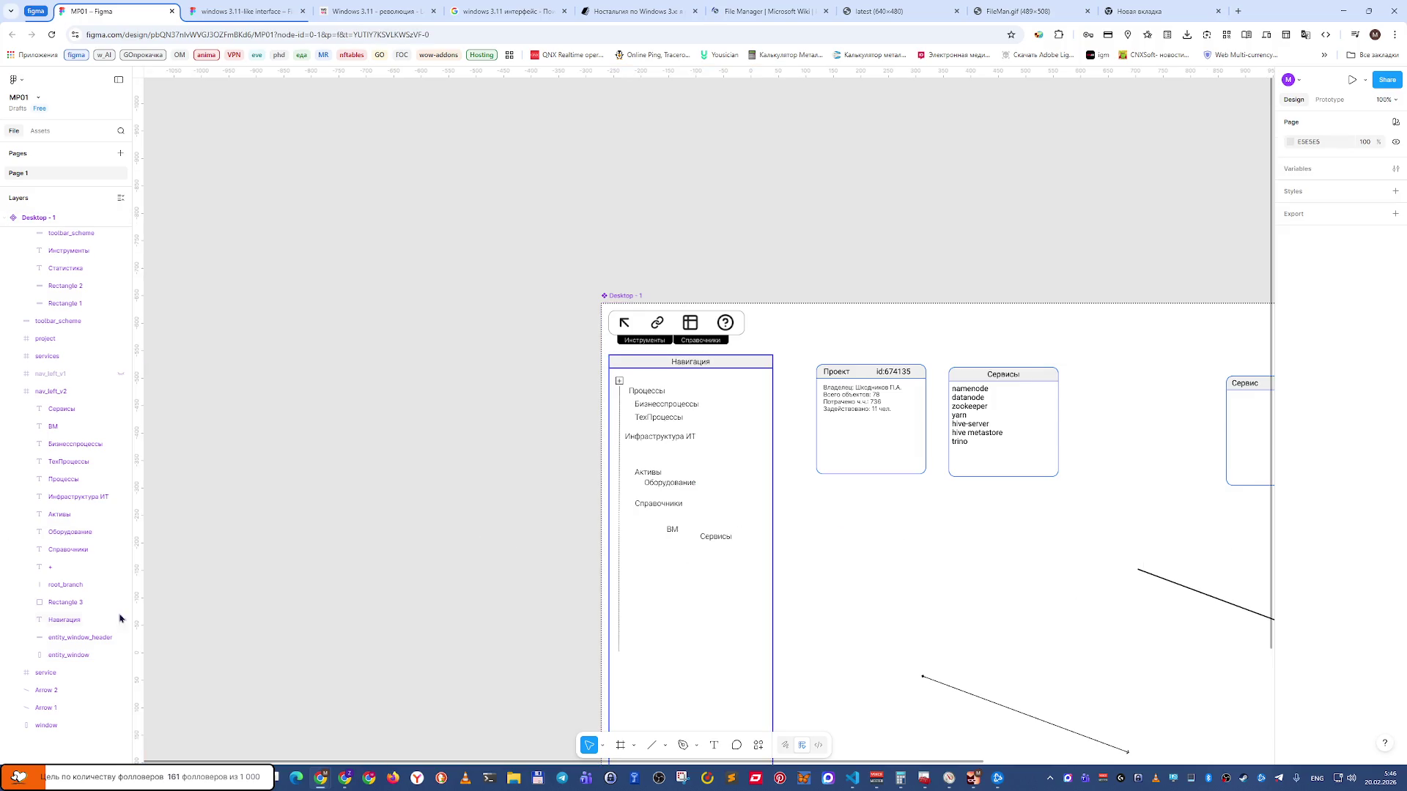
click(80, 655)
scroll(463, 596, down, 1)
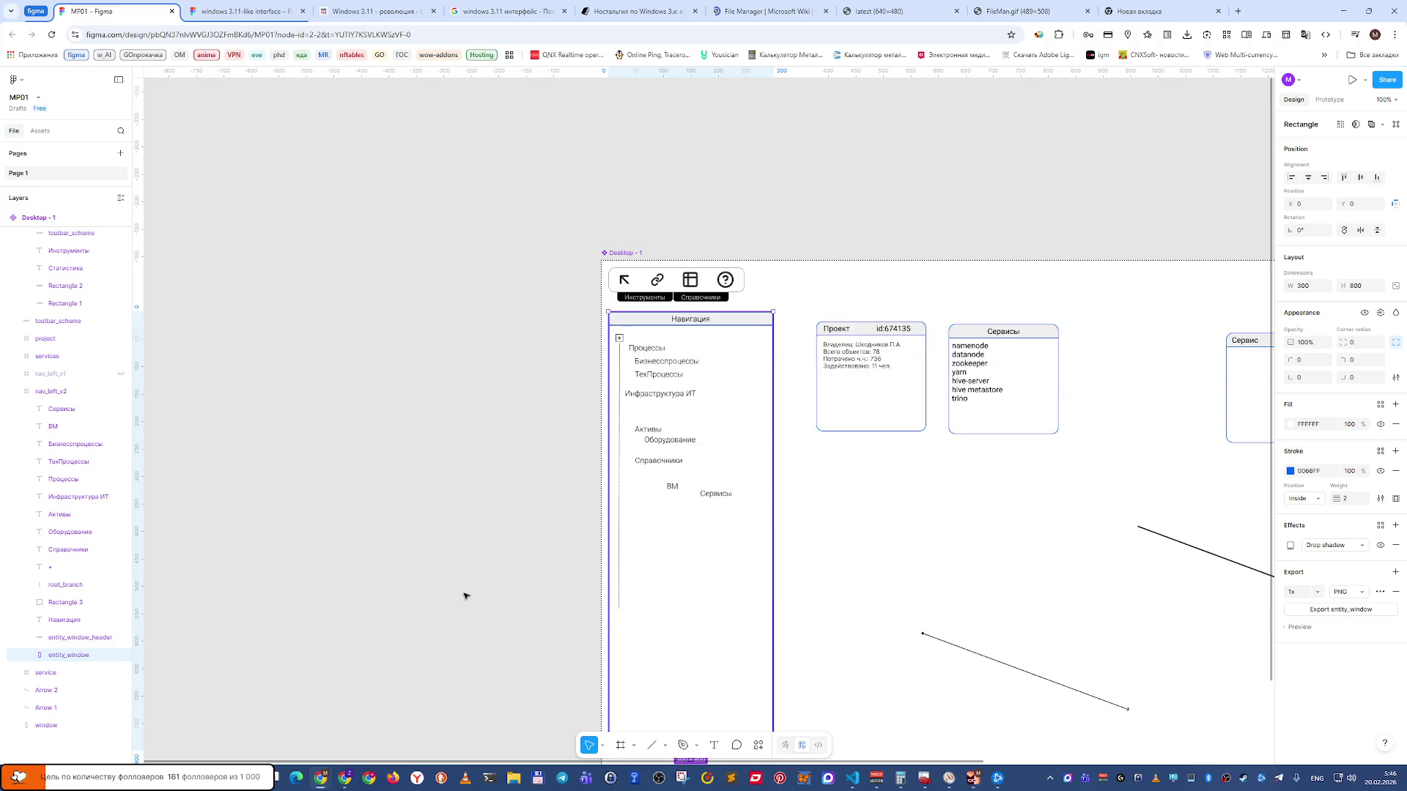
scroll(464, 596, down, 1)
click(373, 590)
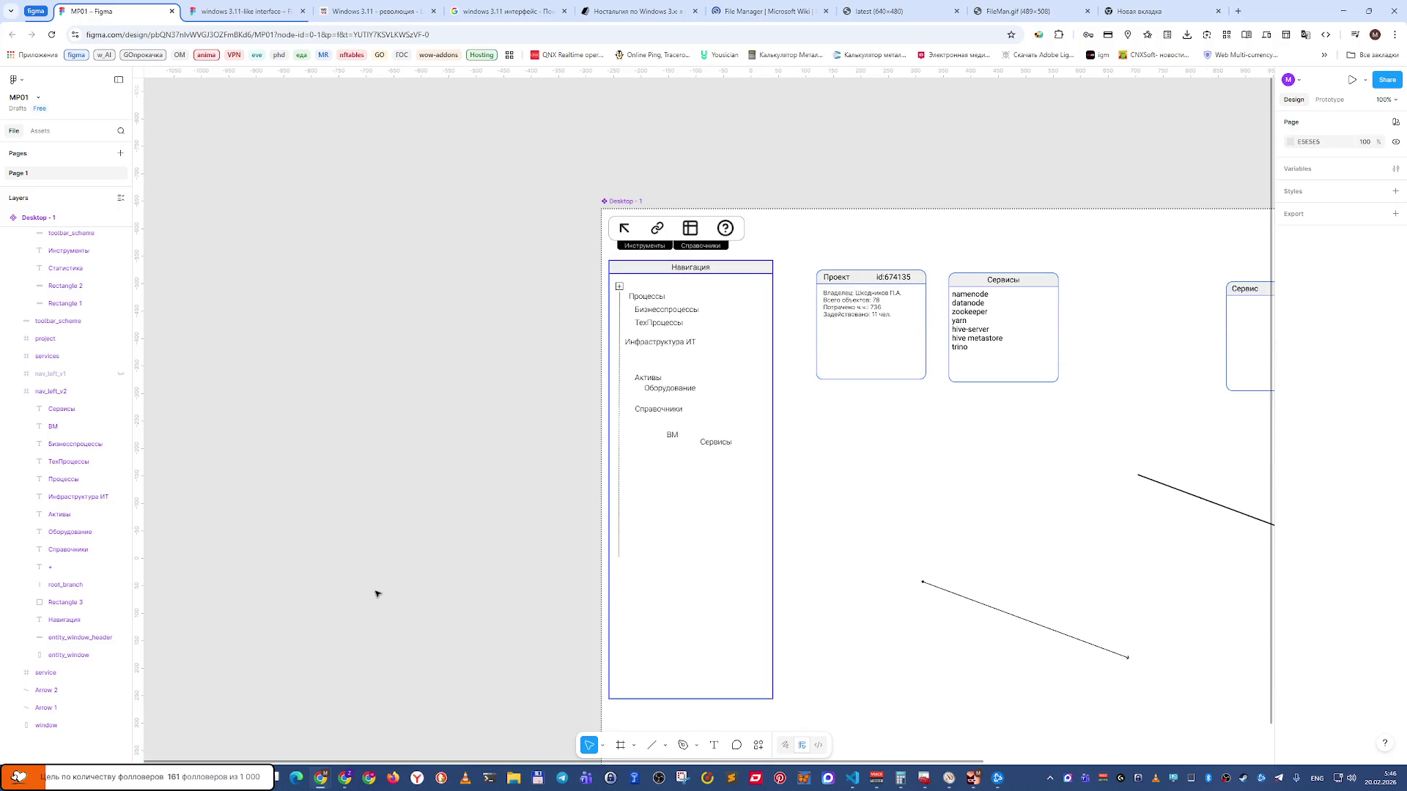
click(690, 682)
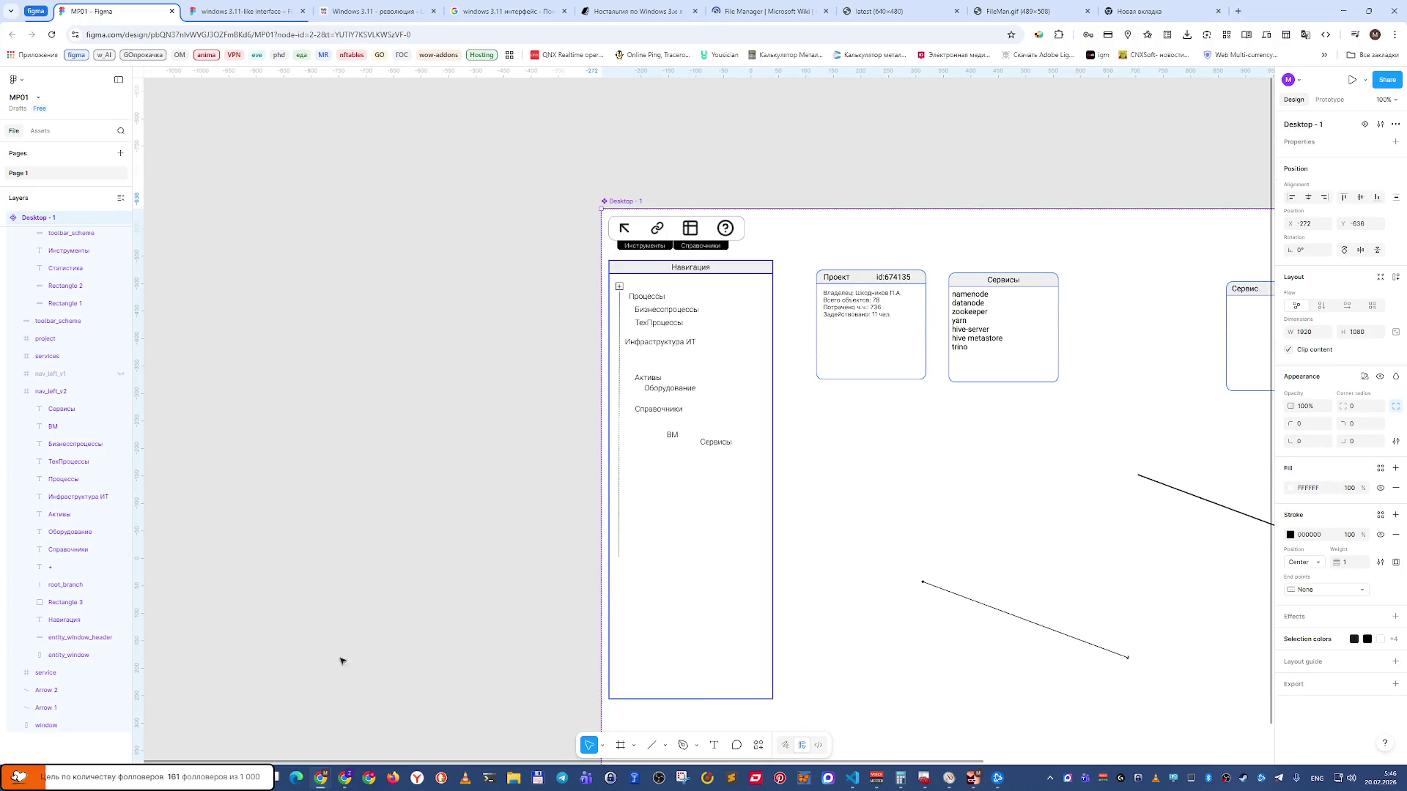
click(67, 396)
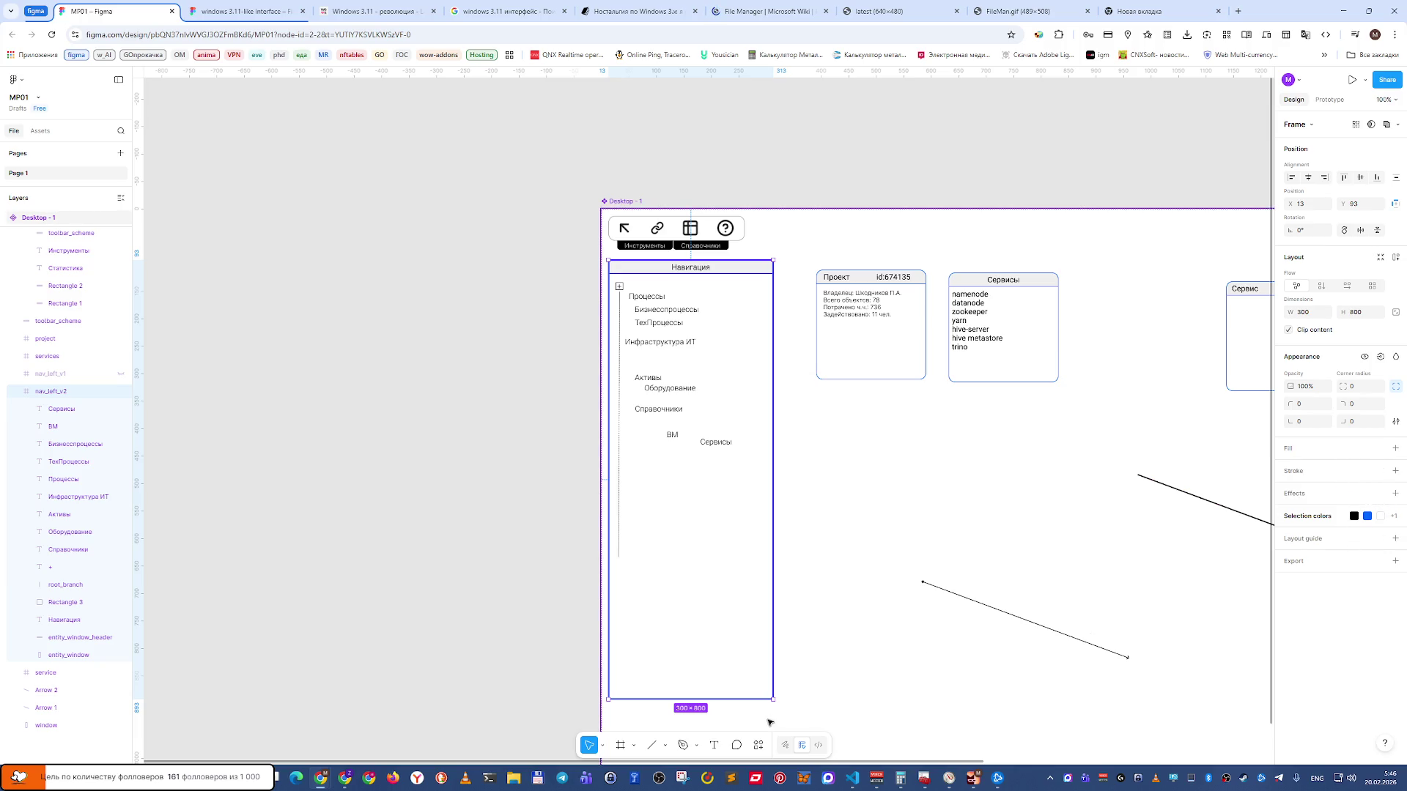
Resize nav_left_v2 to 308×816 by its bottom-right handle and bring Desktop - 1 into view.
mouse_move(773, 700)
mouse_down()
mouse_move(804, 725)
mouse_move(786, 712)
mouse_up()
click(489, 545)
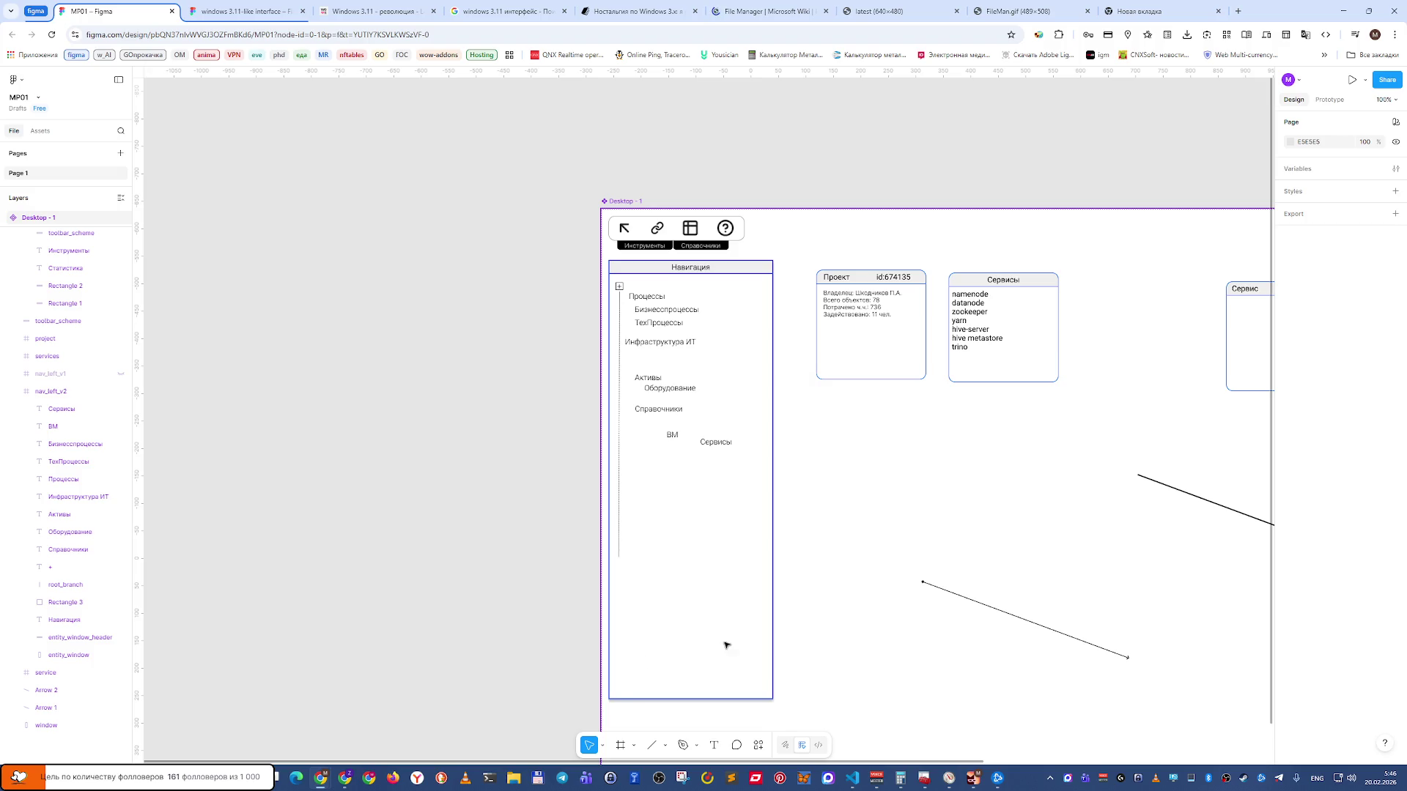
mouse_move(807, 641)
mouse_down()
mouse_move(508, 562)
mouse_move(437, 566)
mouse_up()
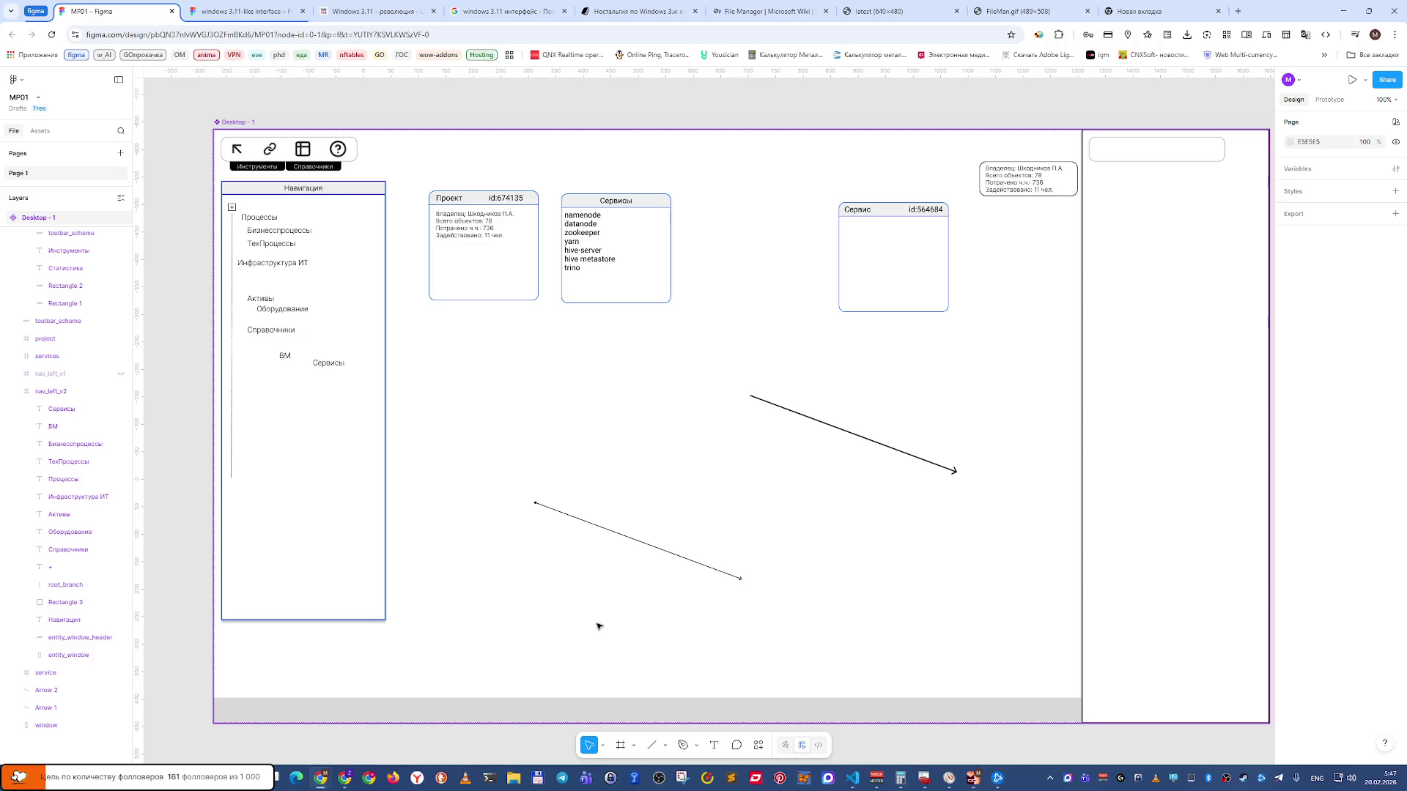
click(392, 703)
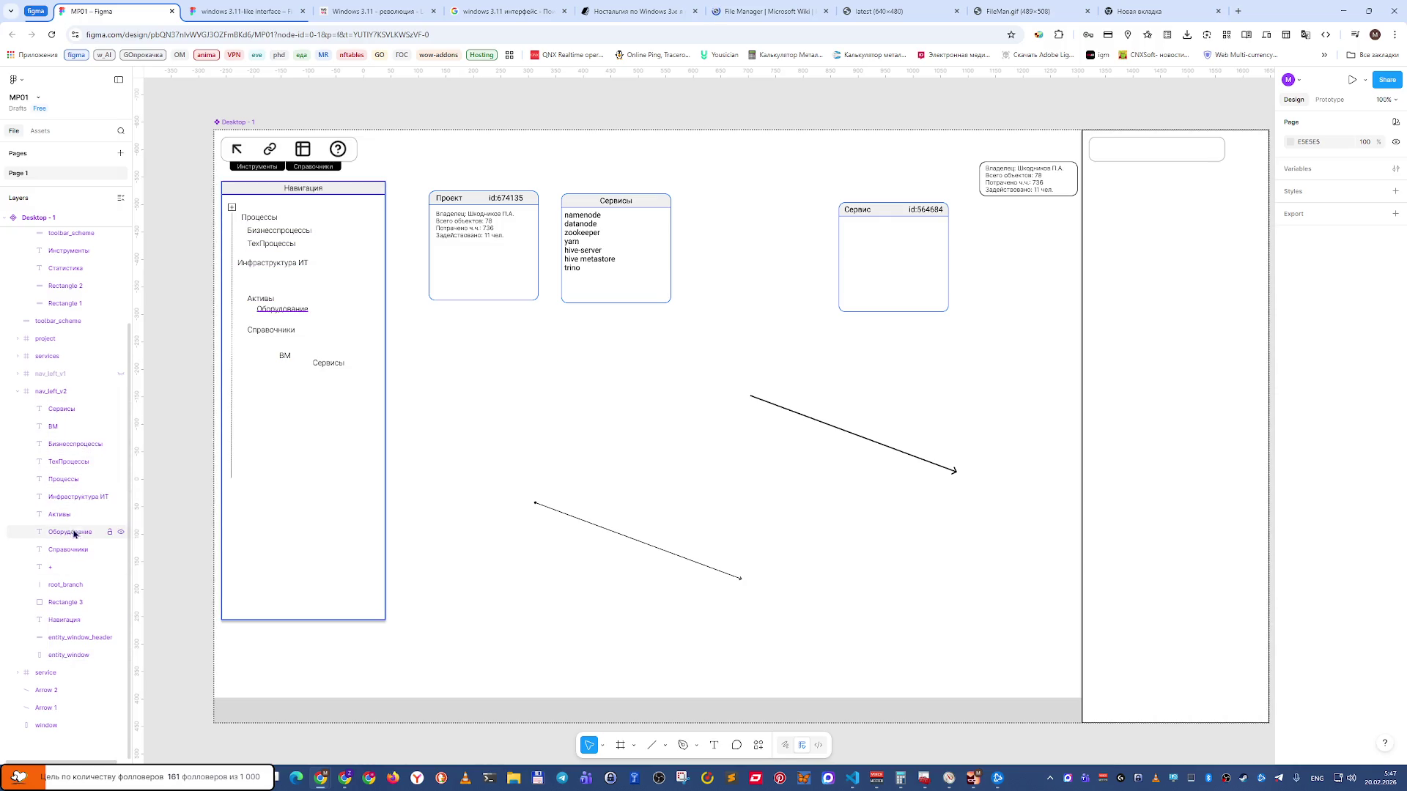
Set the Навигация title box to 100 px wide, centre its text, and place it at X 0.
click(64, 621)
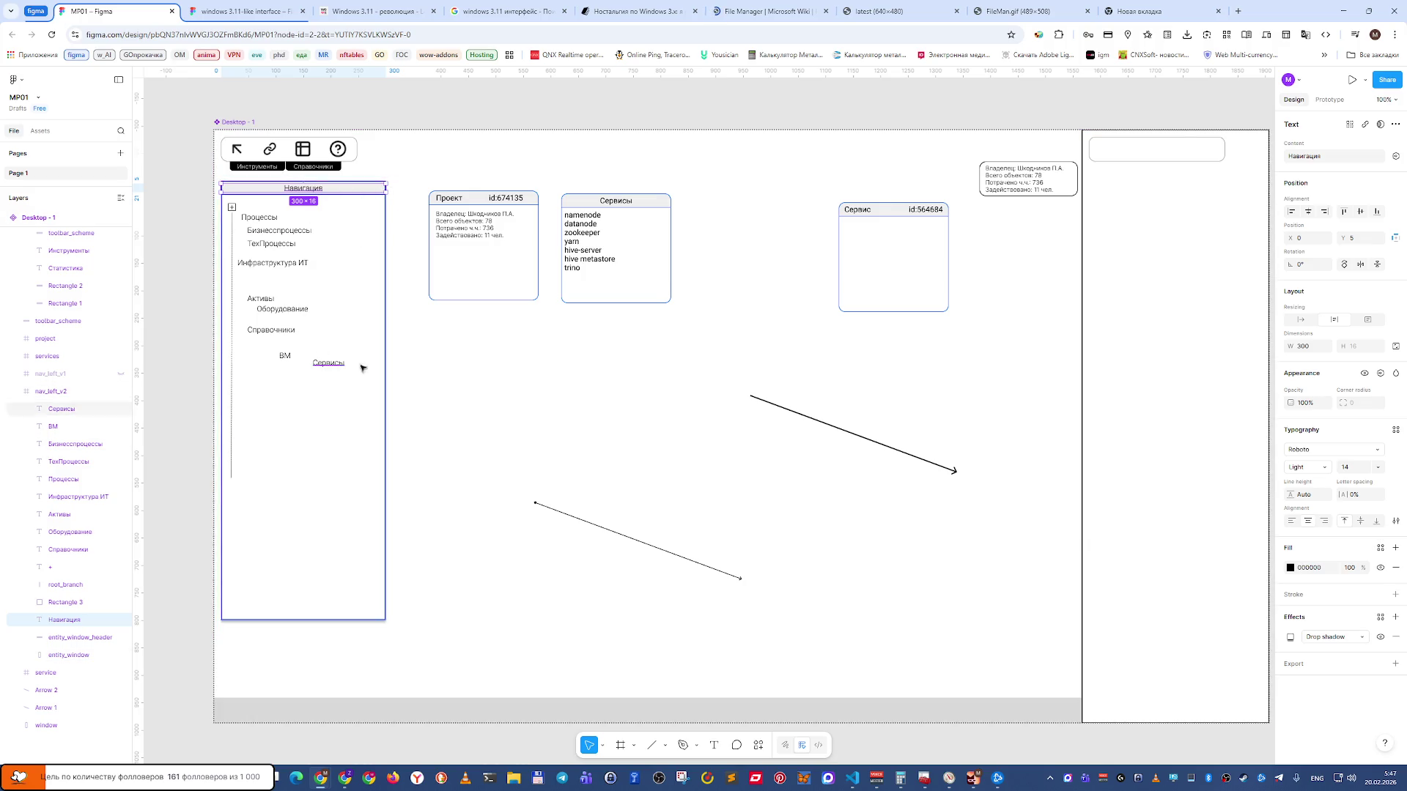
click(1292, 523)
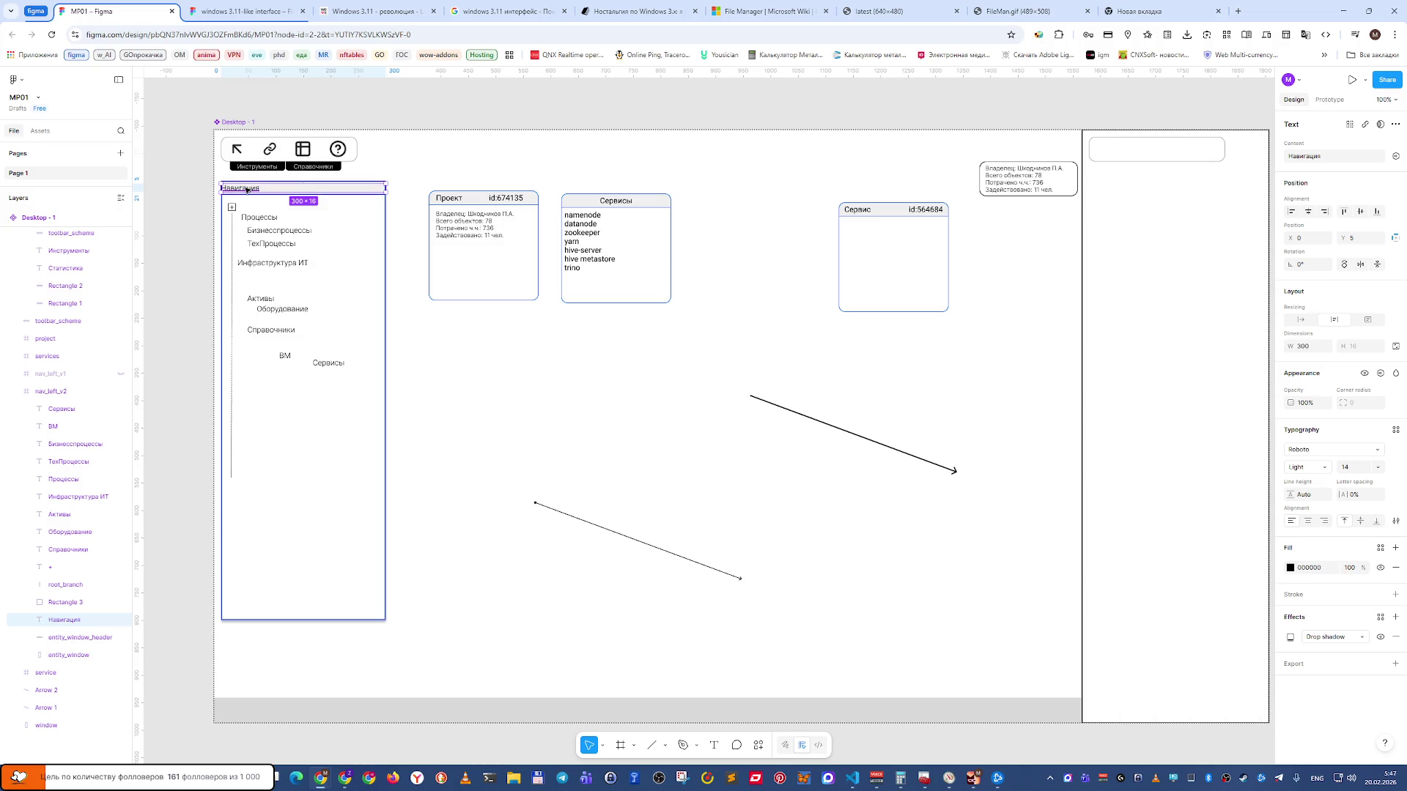
double_click(246, 189)
key(Escape)
click(1314, 347)
text(100)
key(Return)
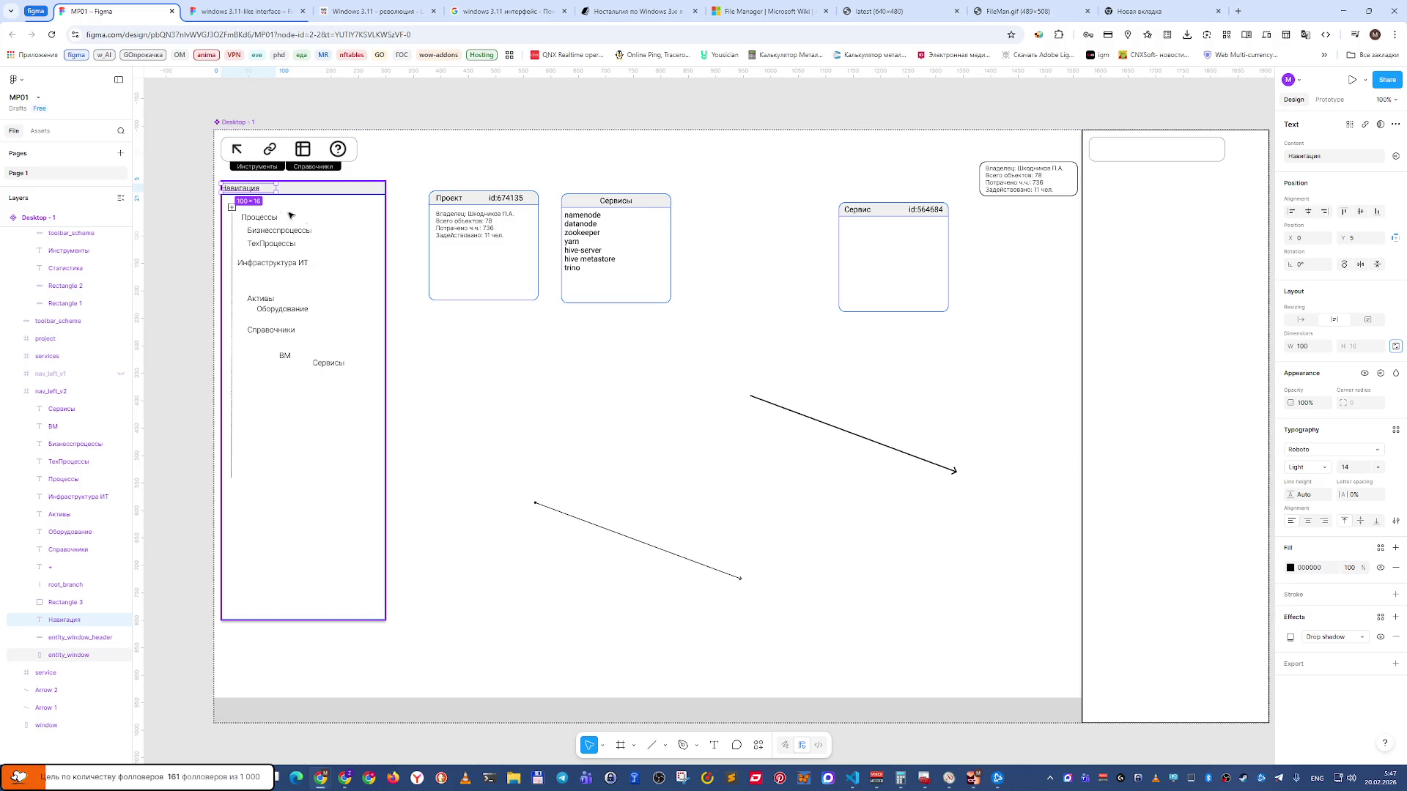
drag(249, 190, 273, 190)
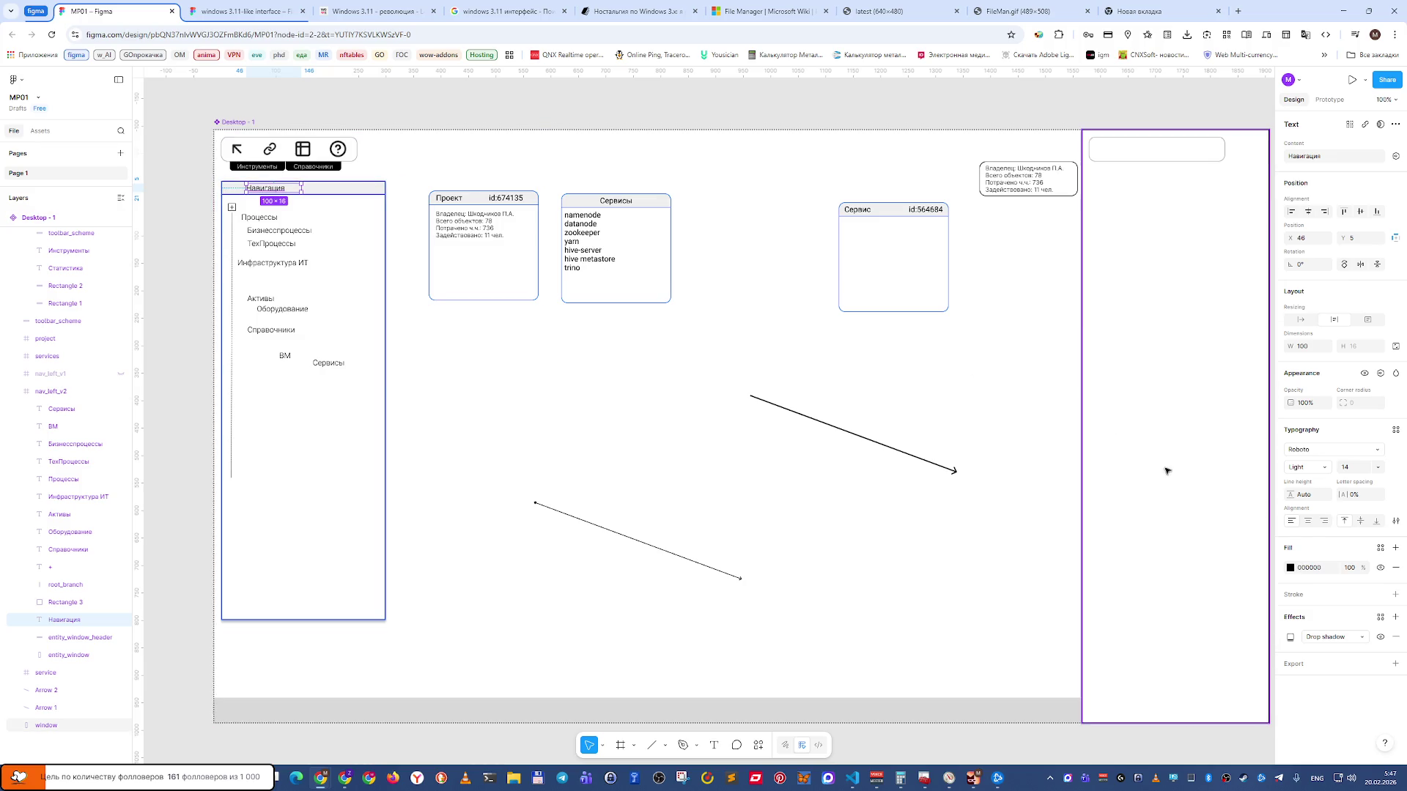
click(1307, 520)
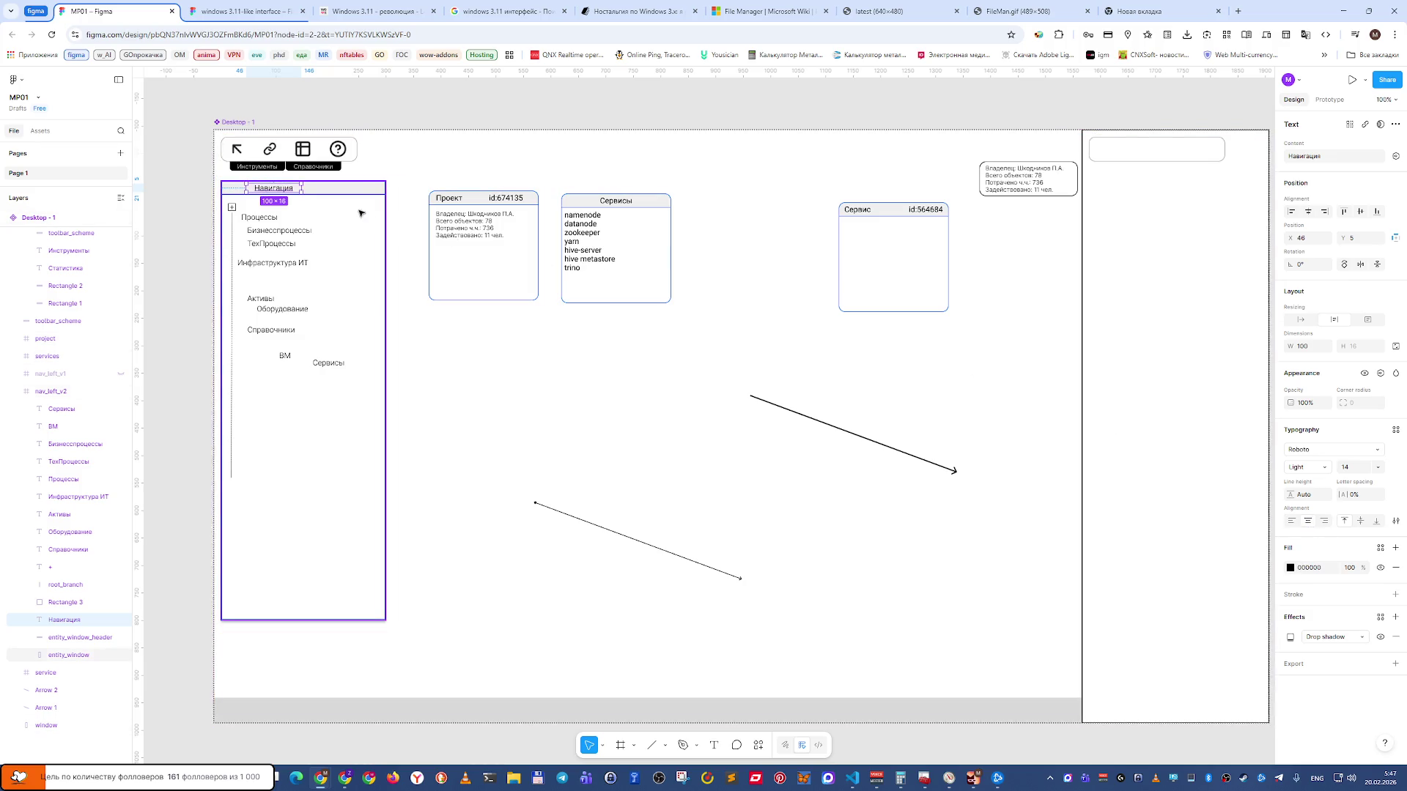
drag(279, 189, 253, 190)
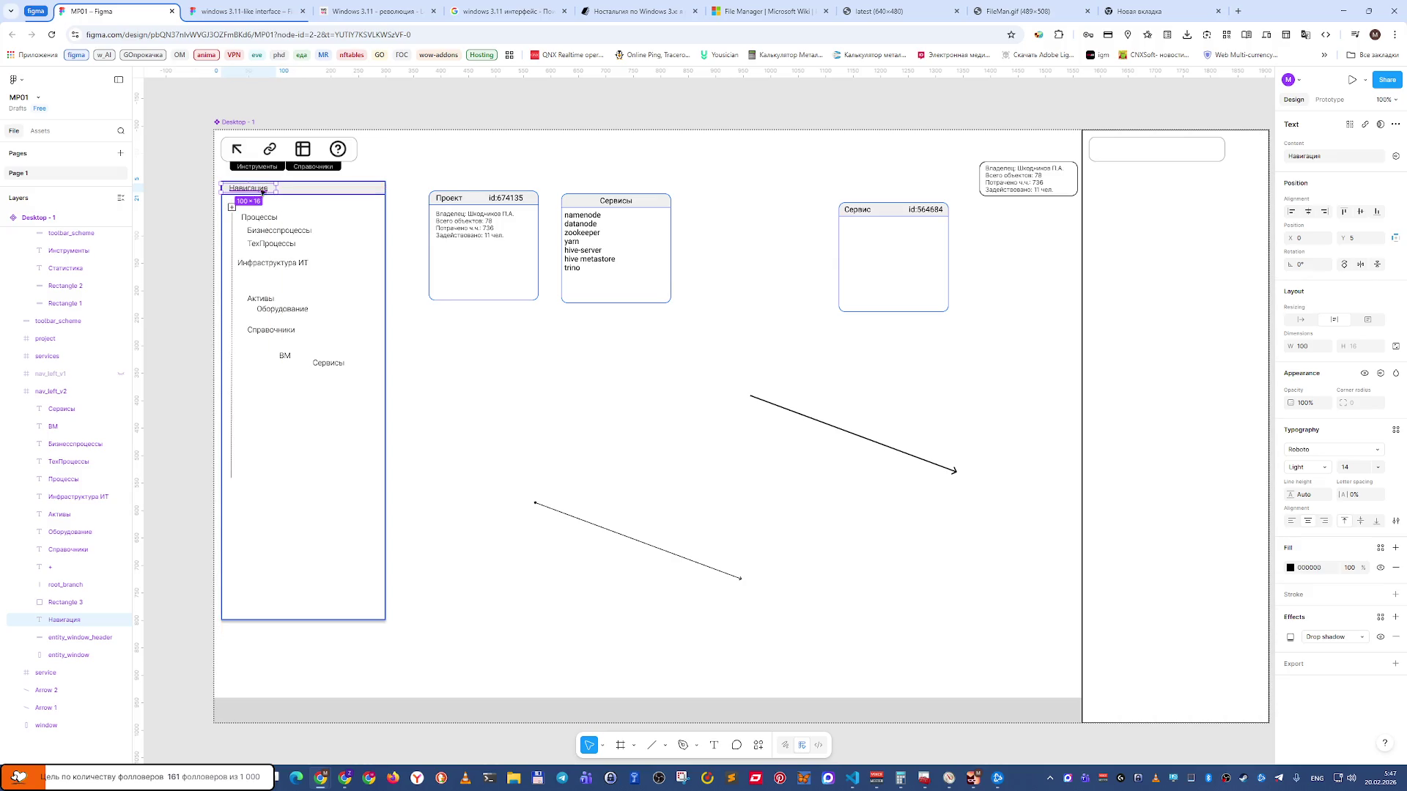
click(396, 173)
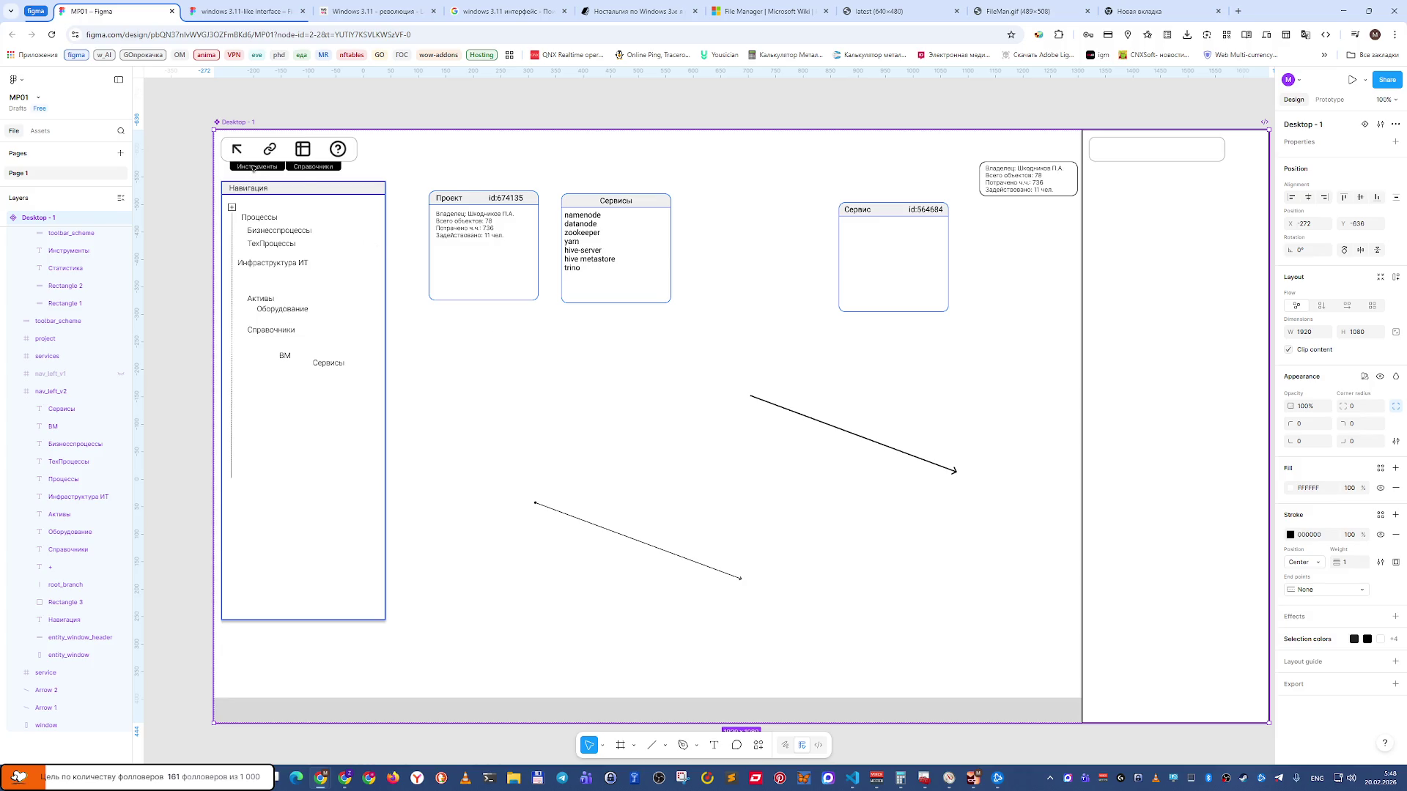
Change the Инструменты toolbar label's font weight to Bold.
click(252, 167)
click(252, 167)
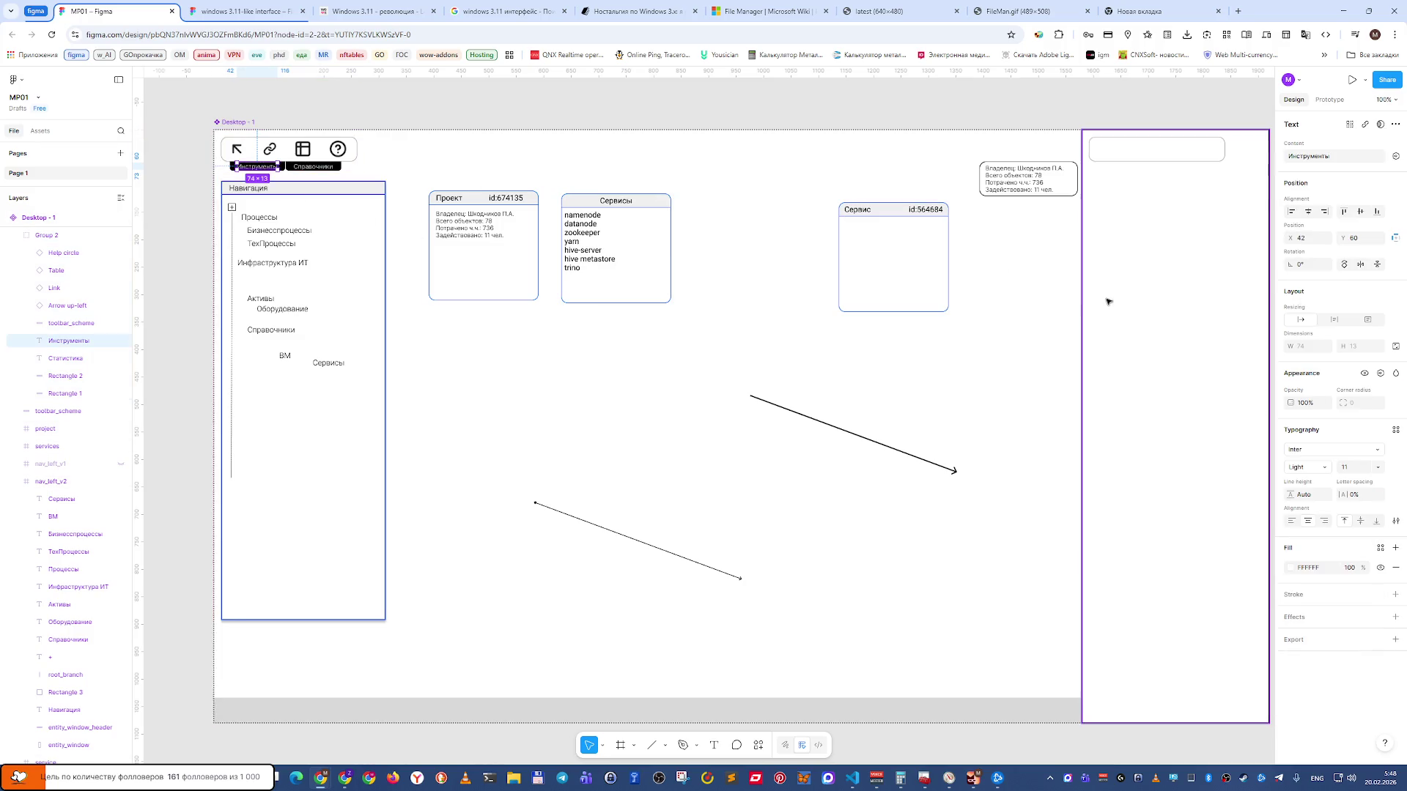
click(1326, 469)
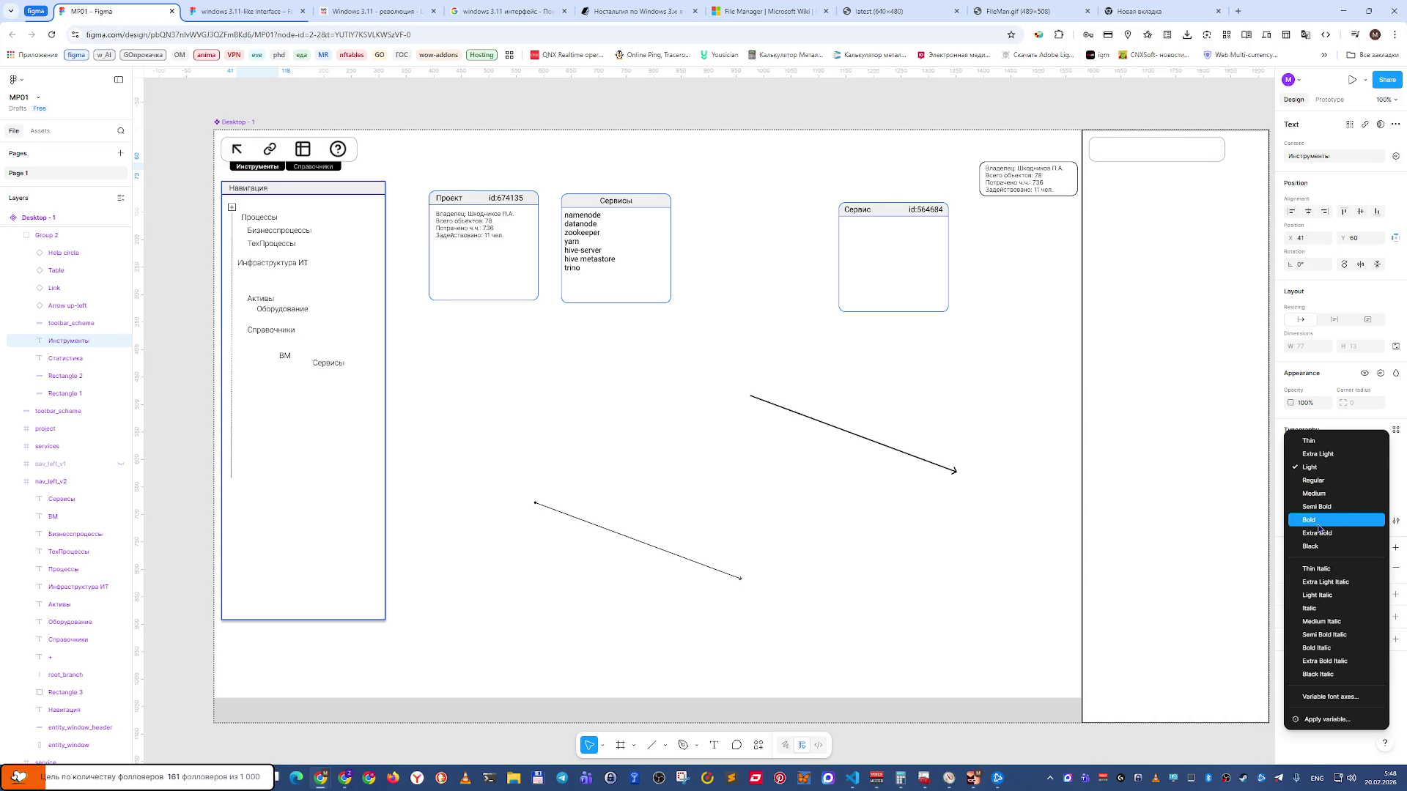
click(1318, 526)
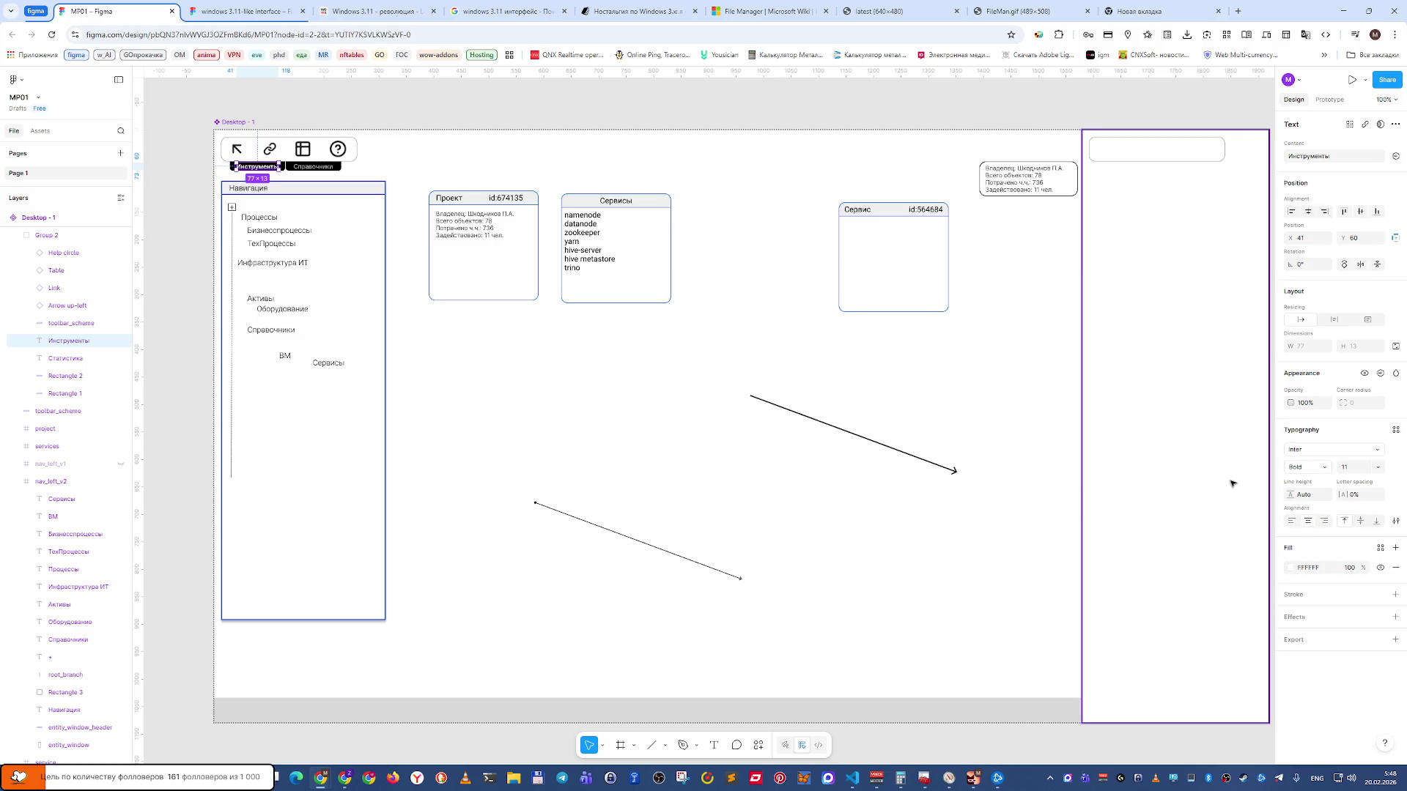
click(534, 107)
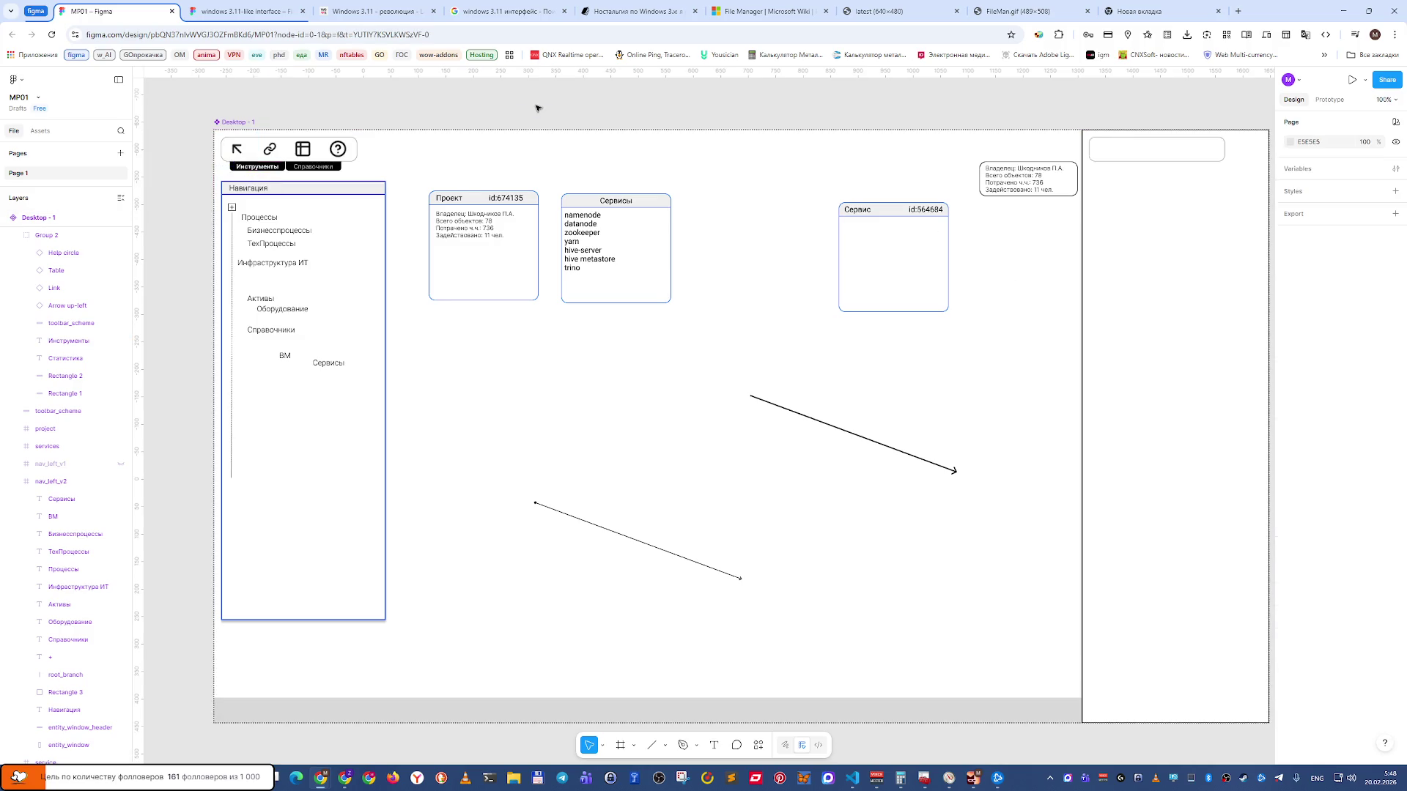
Change the Справочники toolbar label's font weight to Bold.
double_click(313, 167)
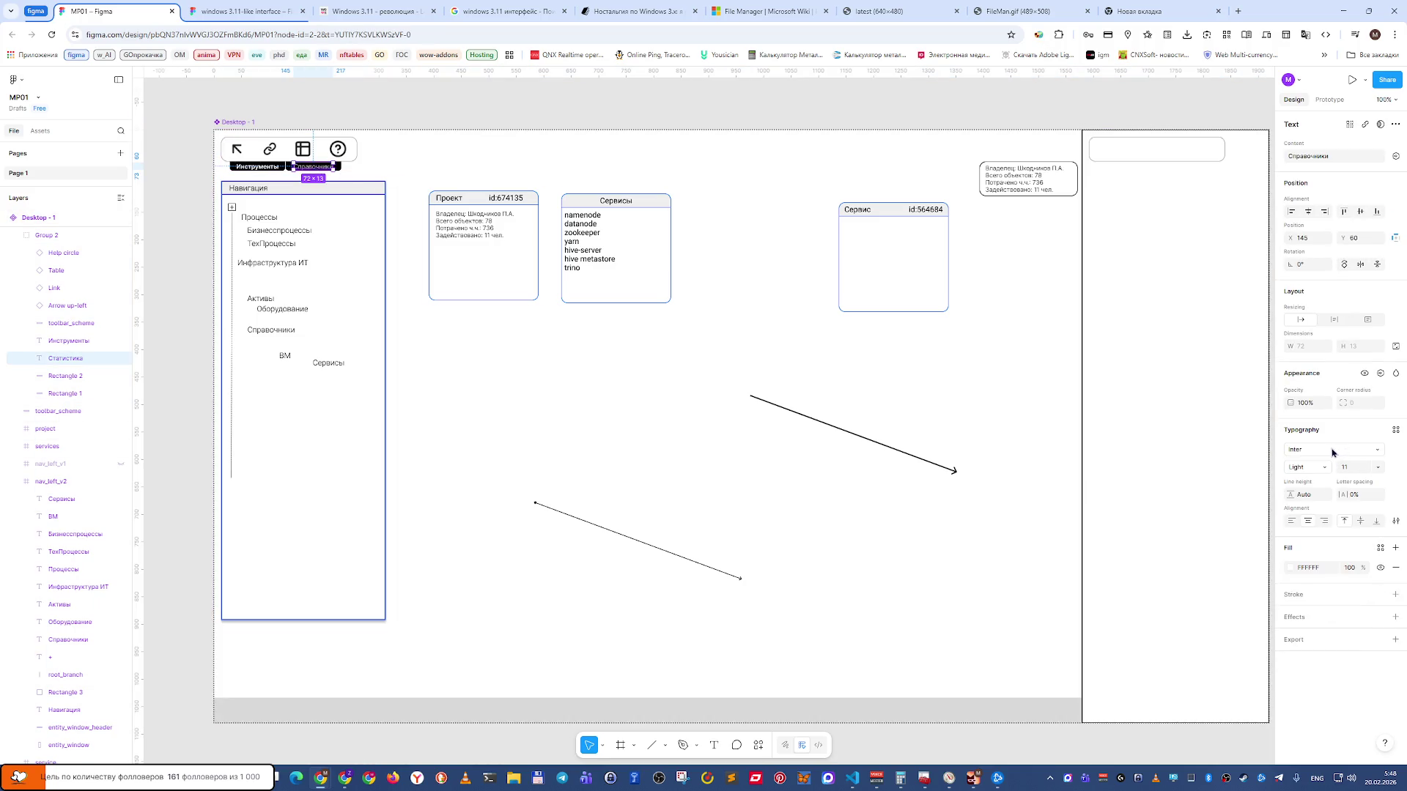
click(1335, 452)
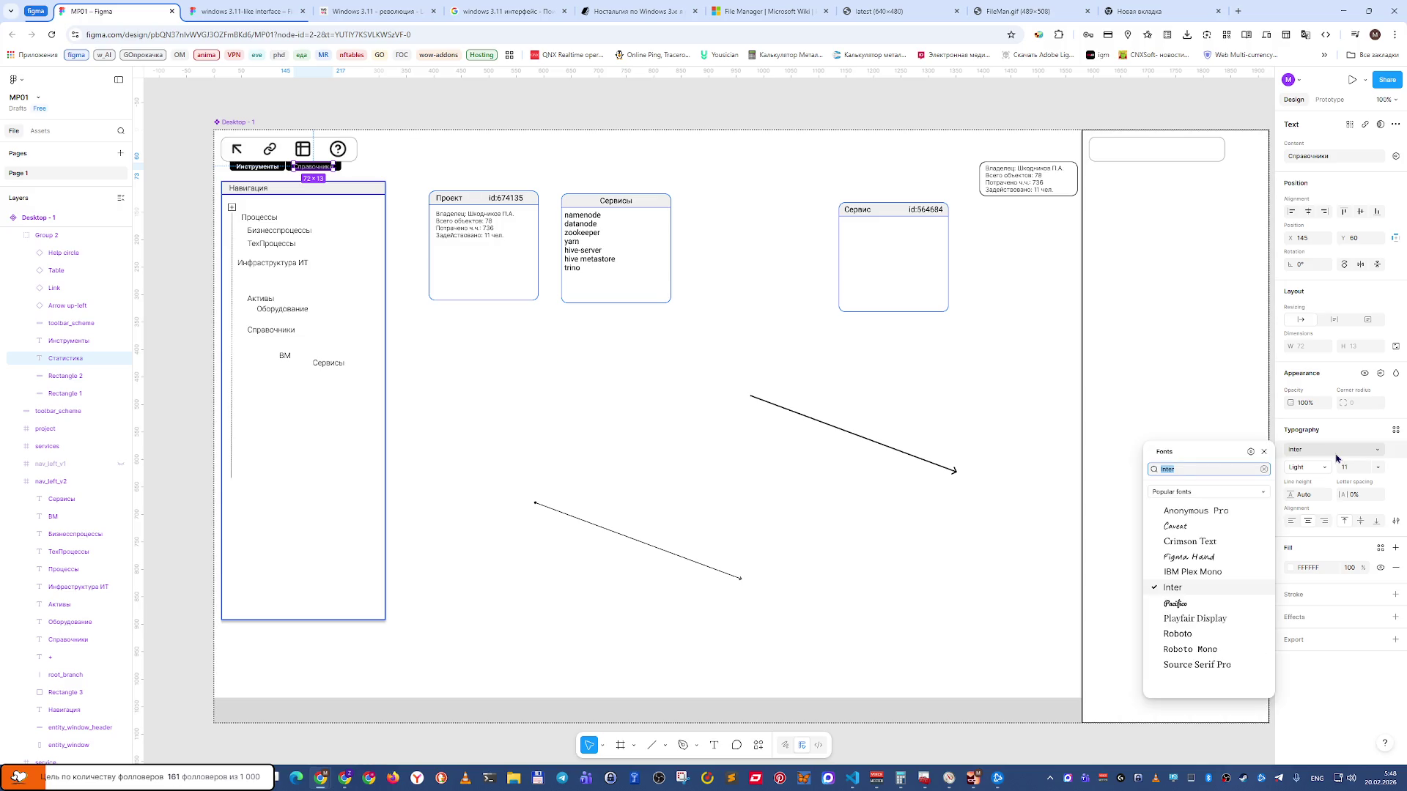
click(1334, 454)
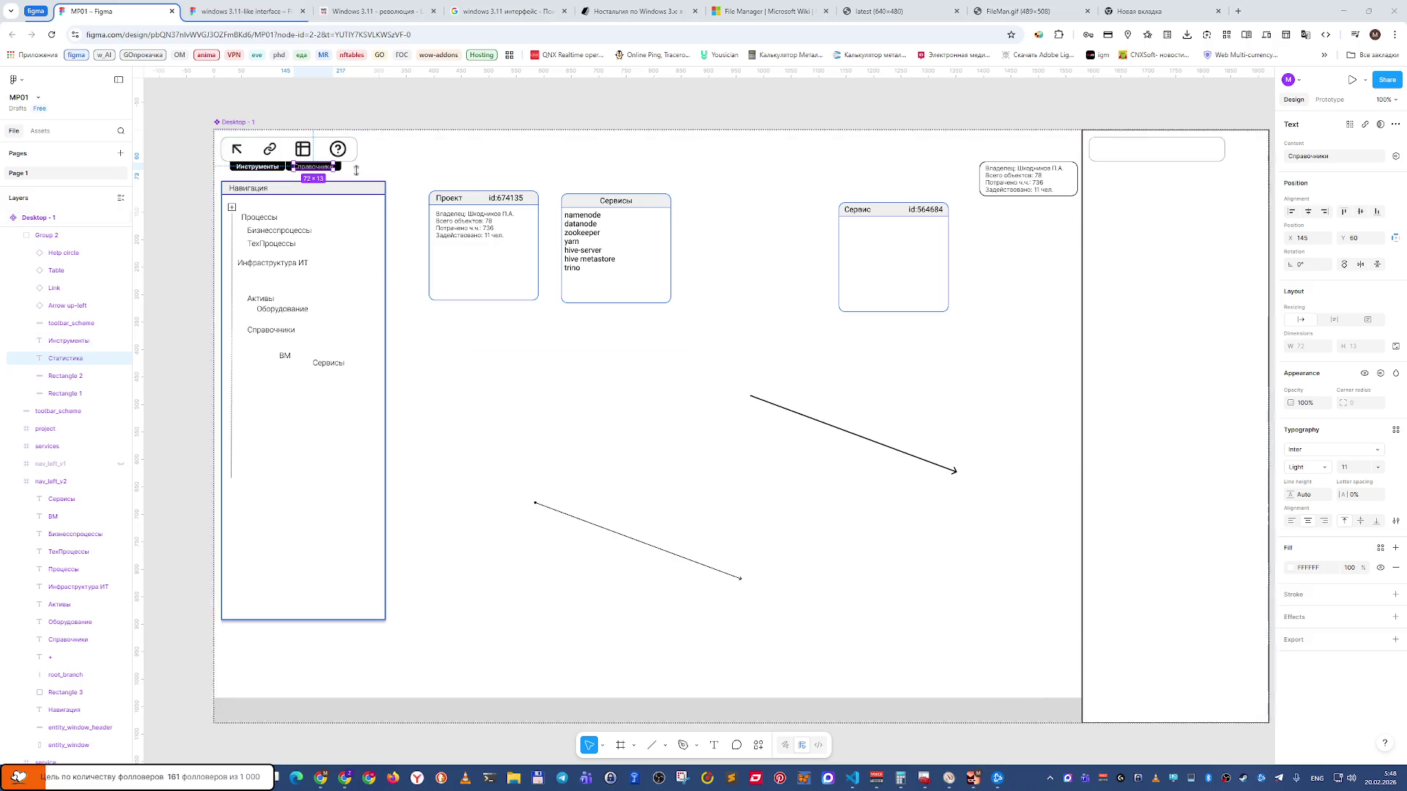
key(Escape)
key(Escape)
double_click(314, 170)
click(1330, 467)
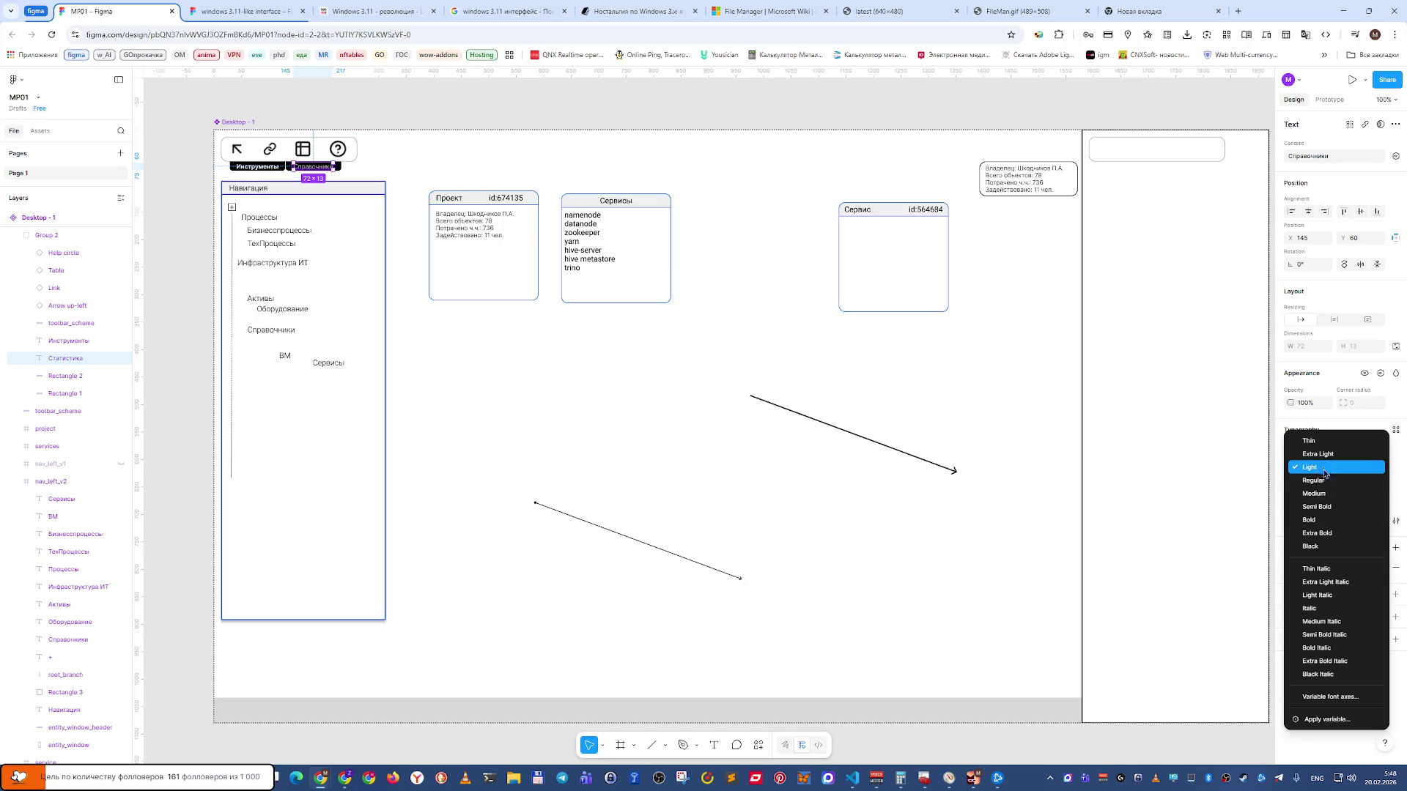
click(1312, 520)
click(586, 110)
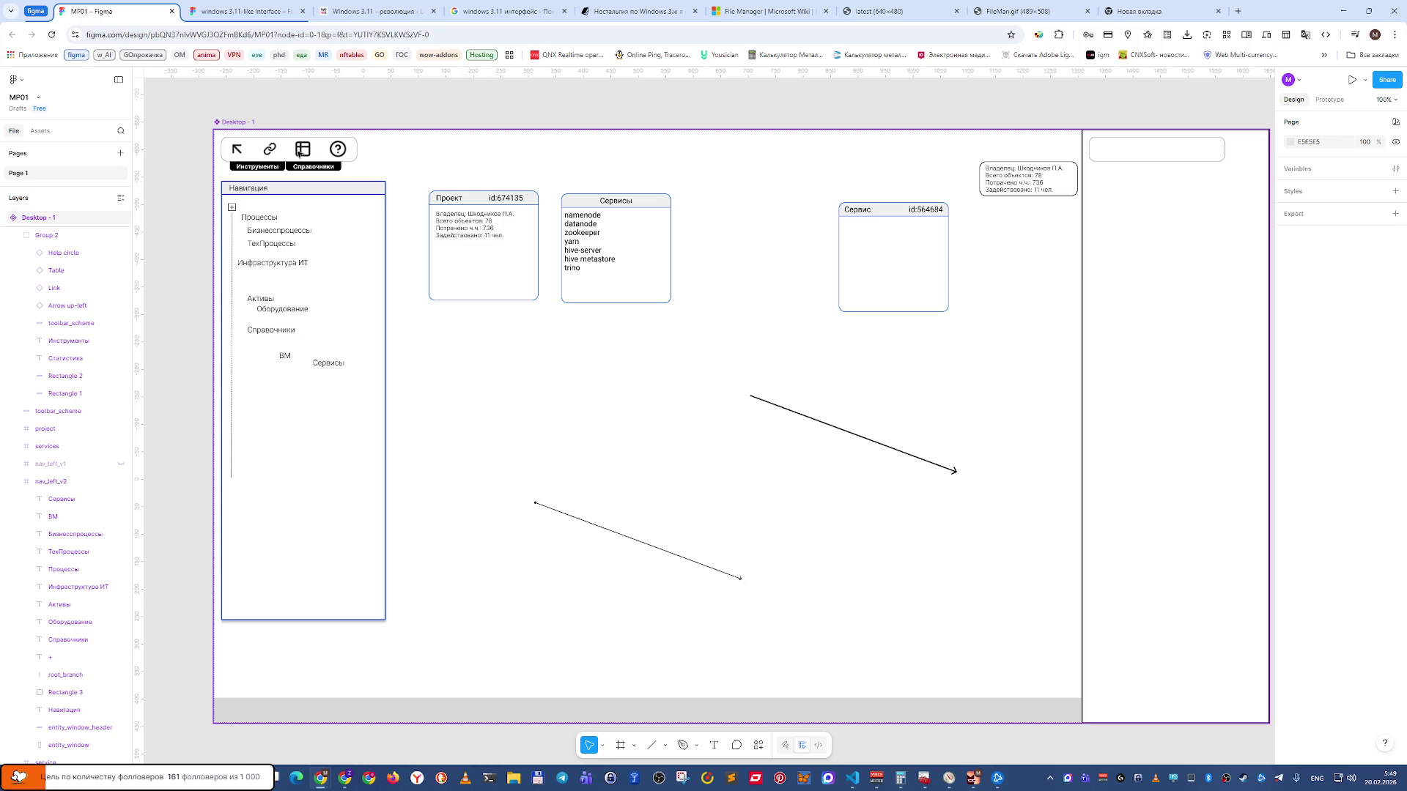
Drag the nav_left_v2 frame to X 13, Y 100, just below the toolbar.
click(102, 481)
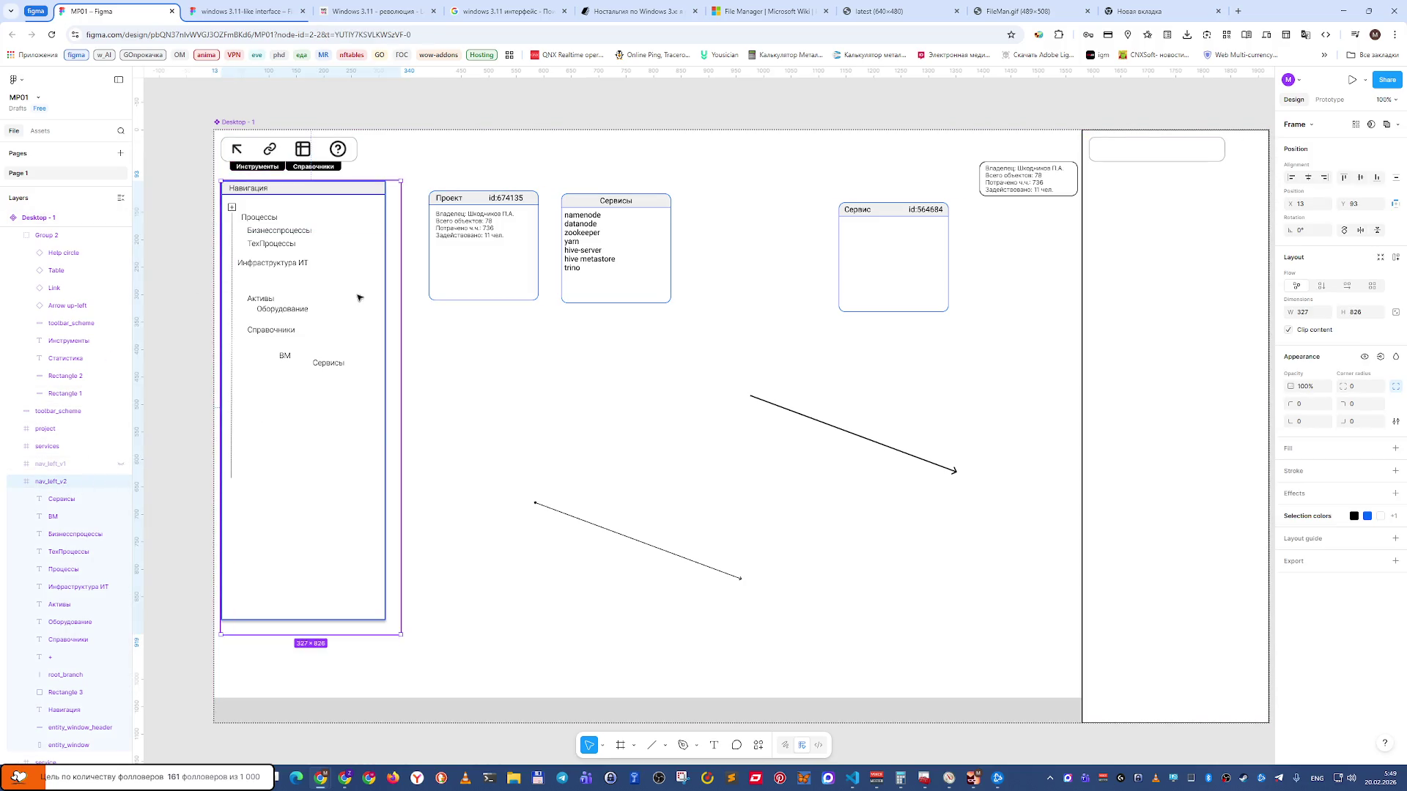
drag(355, 236, 349, 314)
click(179, 292)
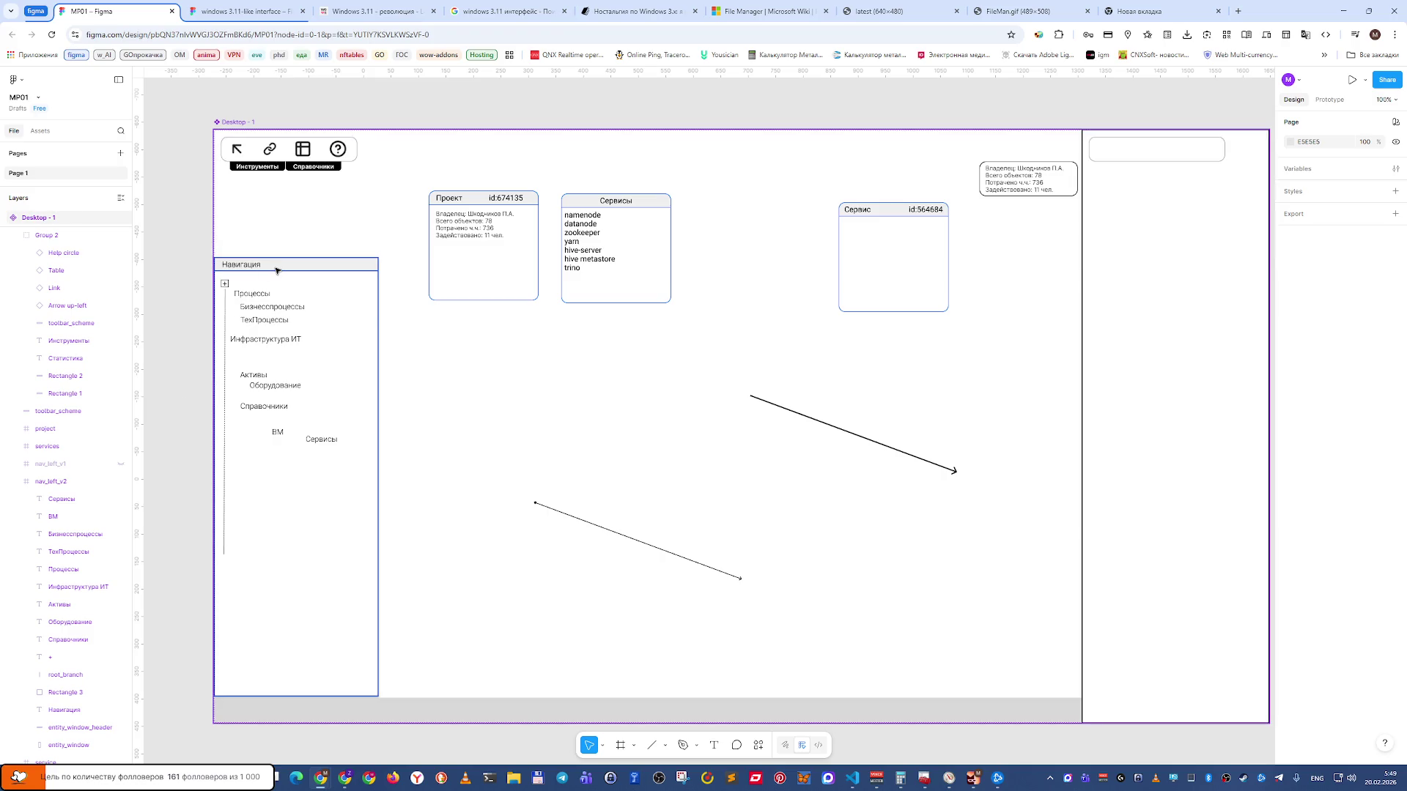
mouse_move(277, 272)
mouse_down()
mouse_move(297, 247)
mouse_move(258, 318)
mouse_up()
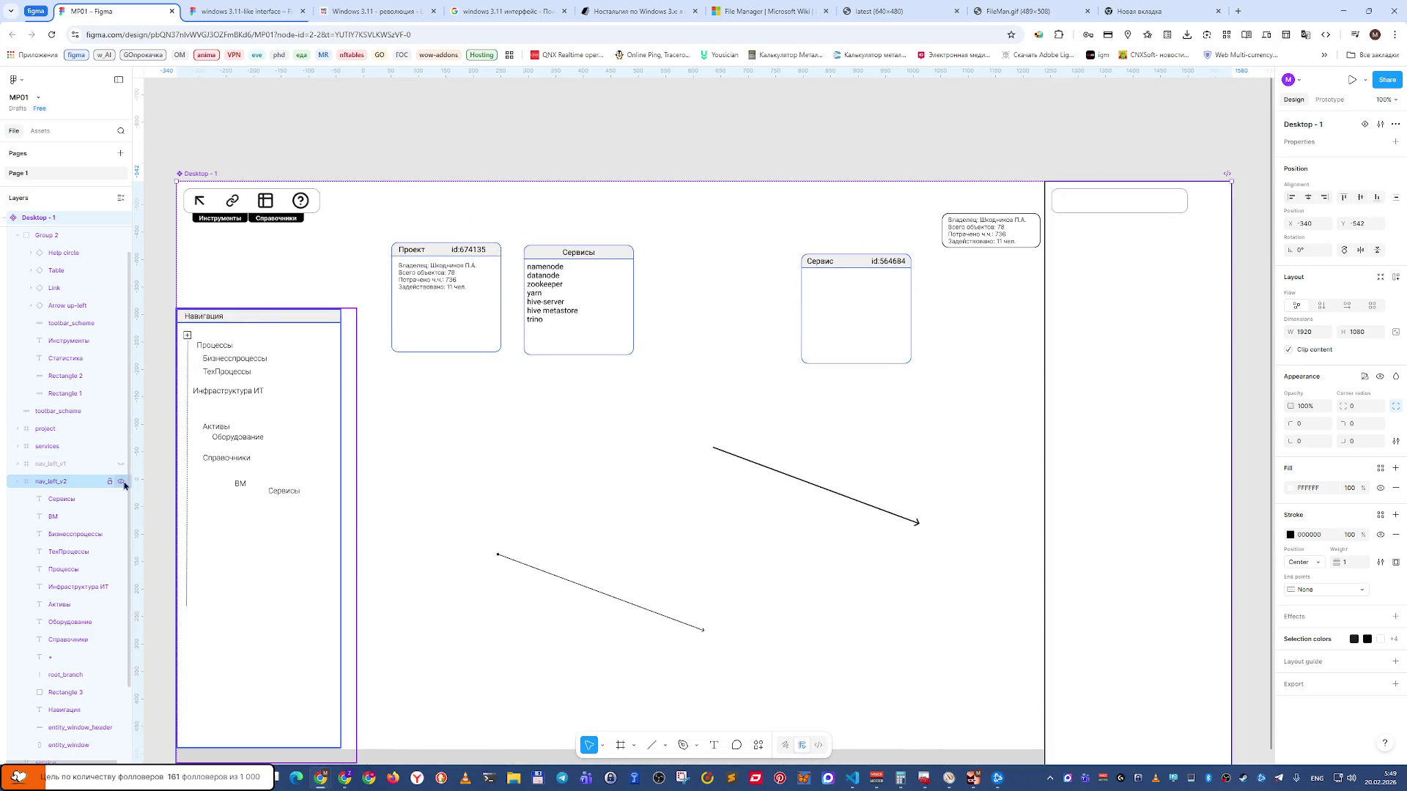
click(91, 485)
mouse_move(242, 476)
mouse_down()
mouse_move(258, 471)
mouse_move(249, 412)
mouse_up()
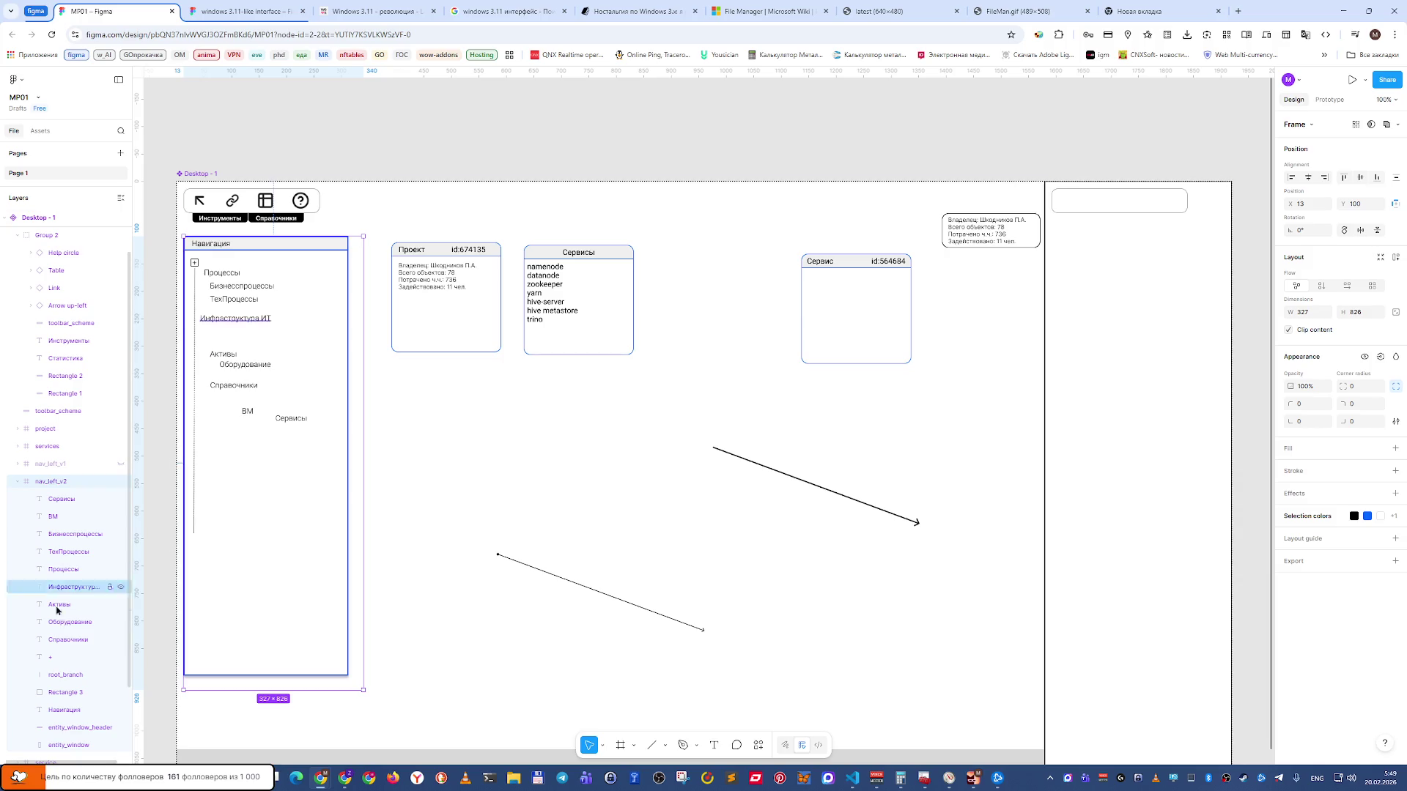
scroll(87, 615, down, 3)
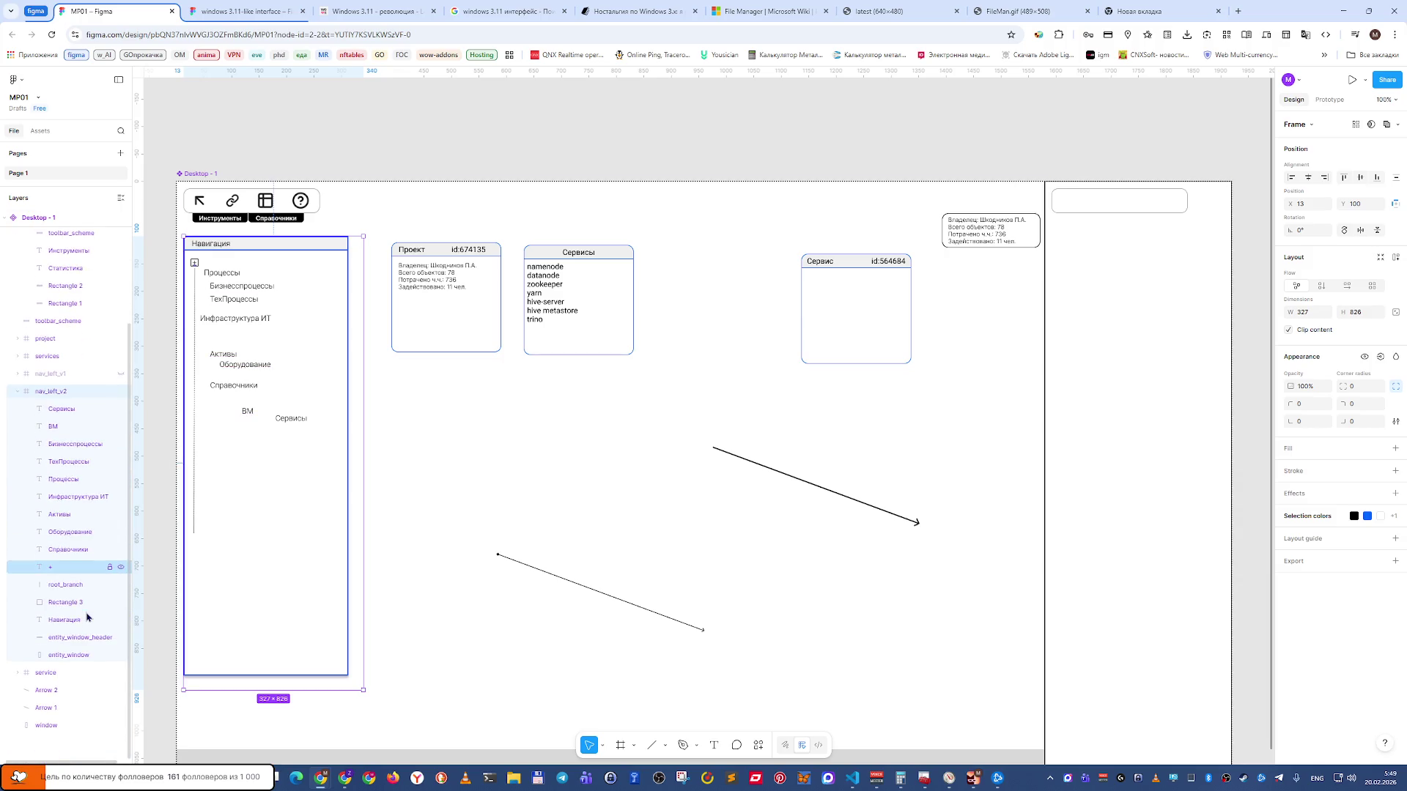
click(83, 656)
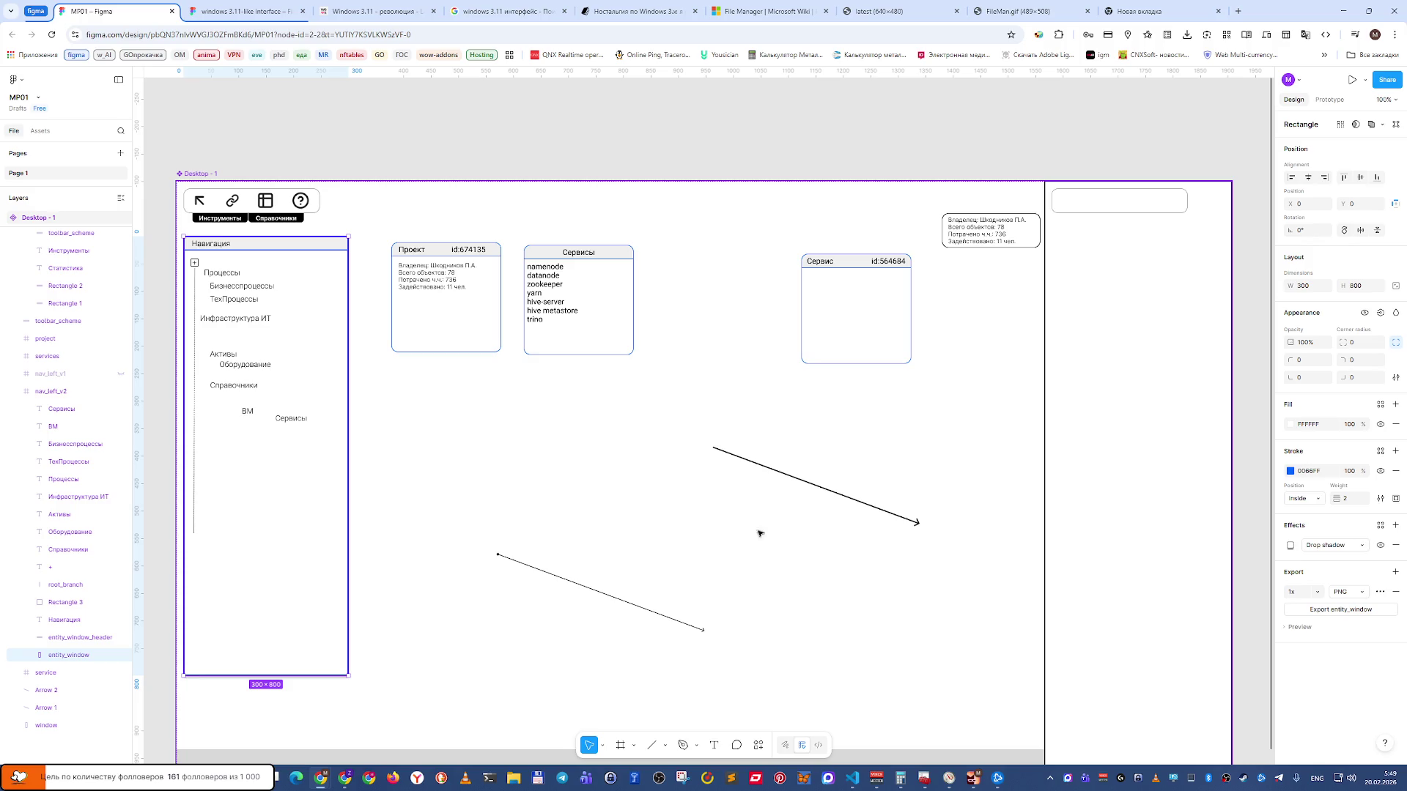
Delete the blue strokes from both entity_window and entity_window_header.
click(1304, 474)
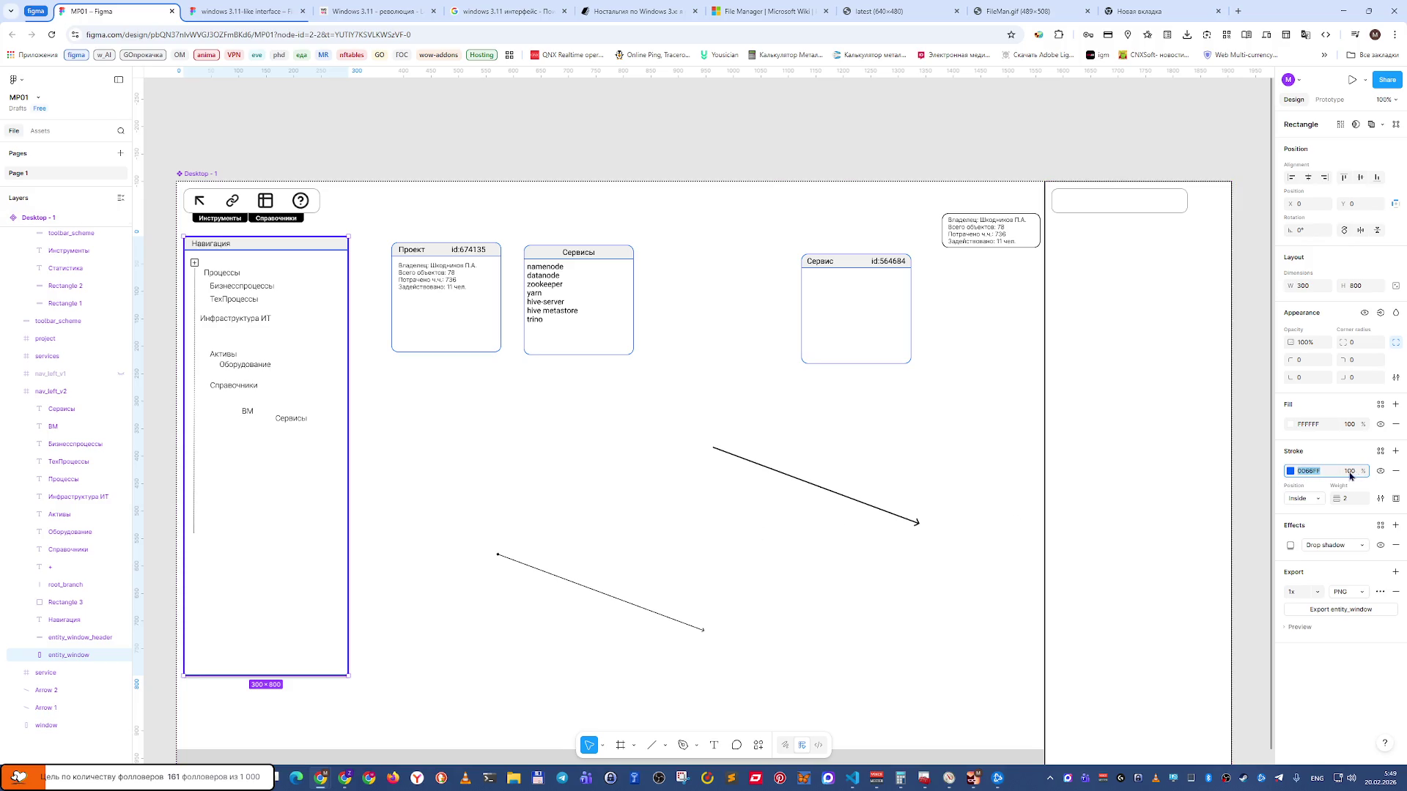
click(1396, 472)
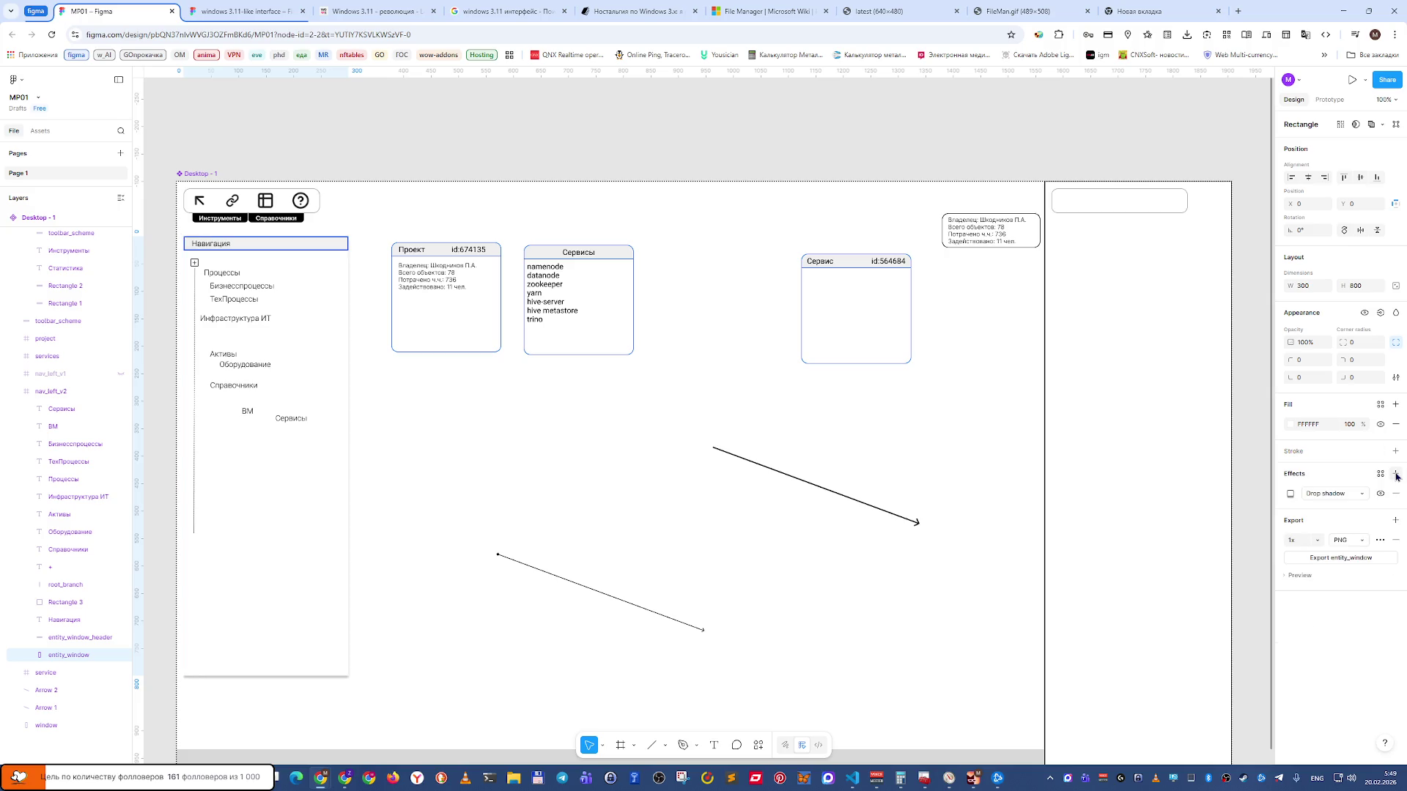
click(518, 137)
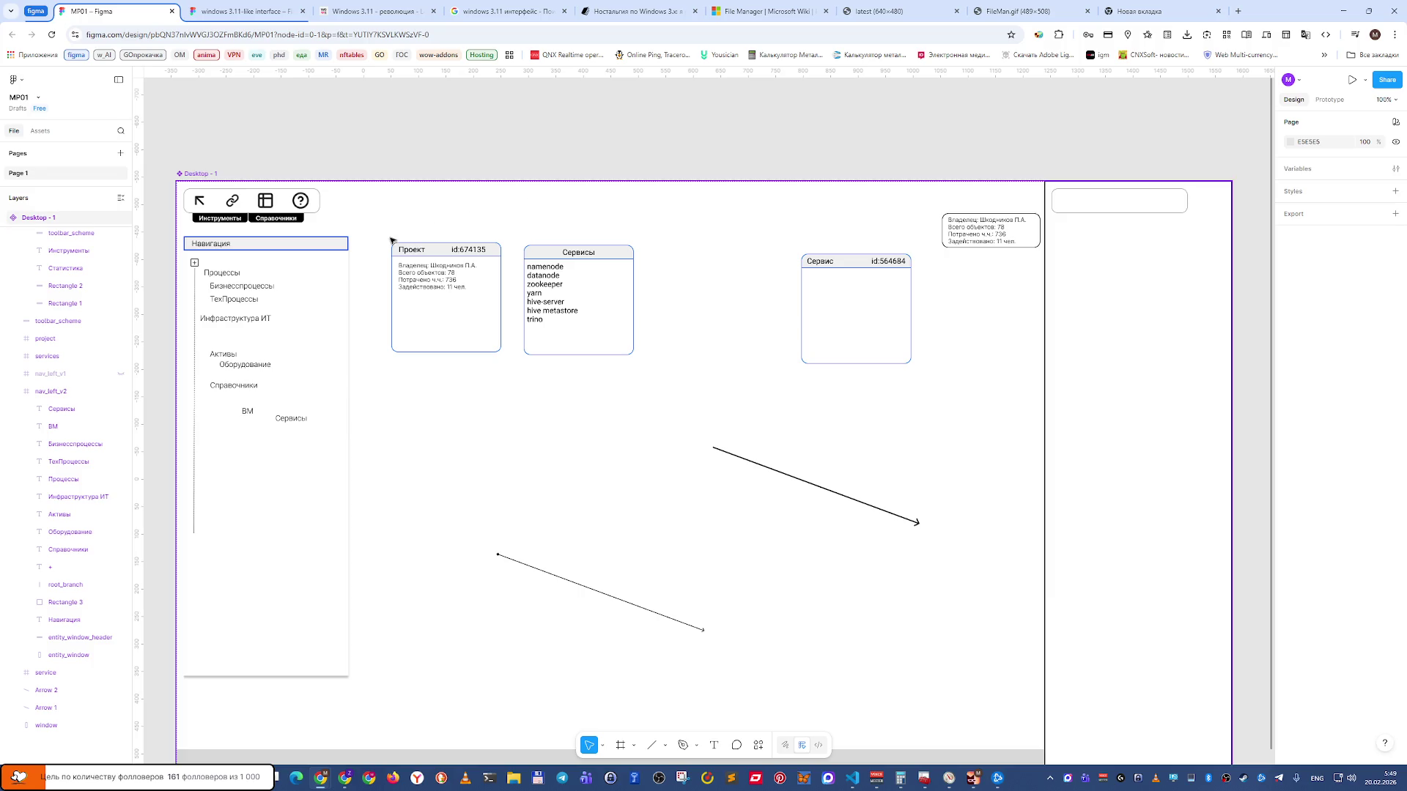
click(82, 639)
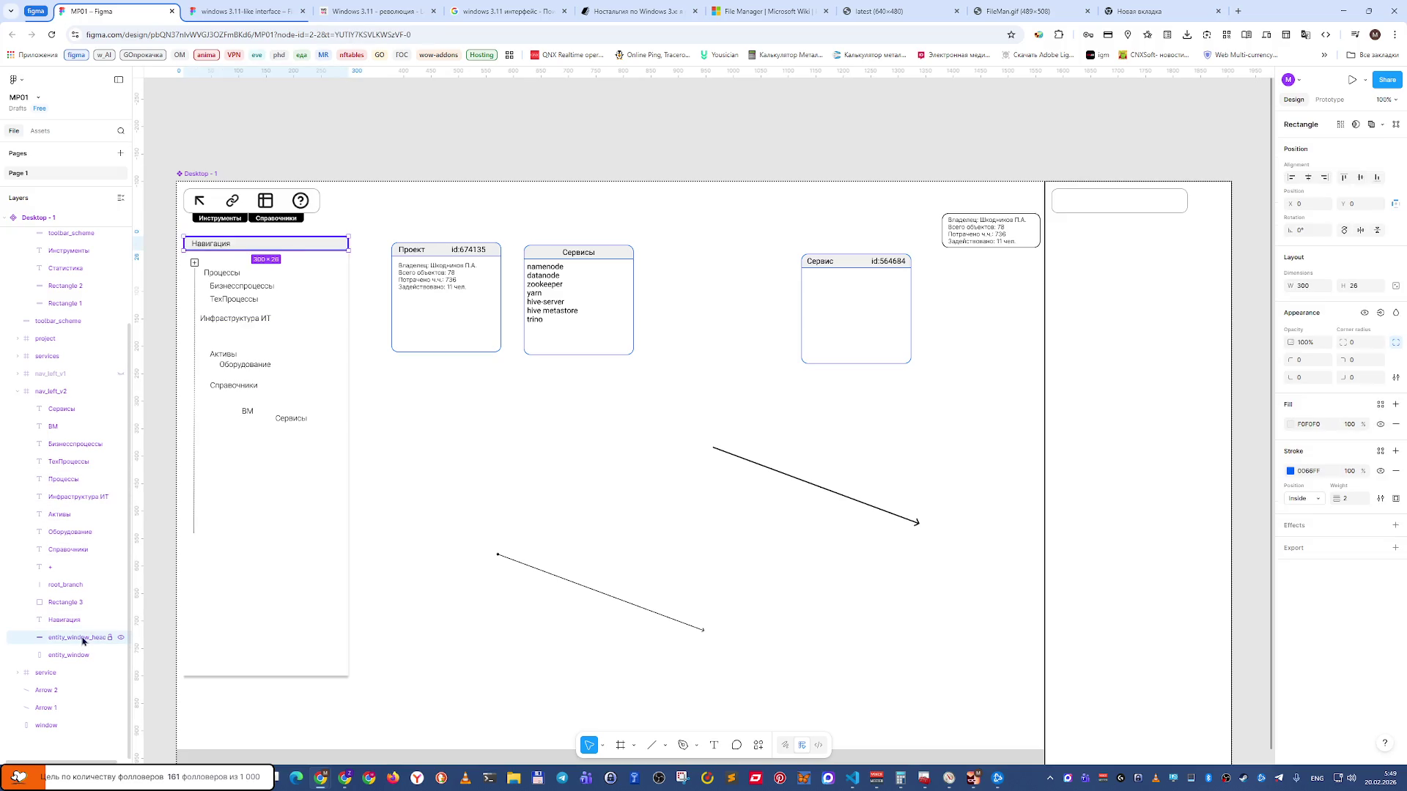
click(1396, 475)
click(430, 110)
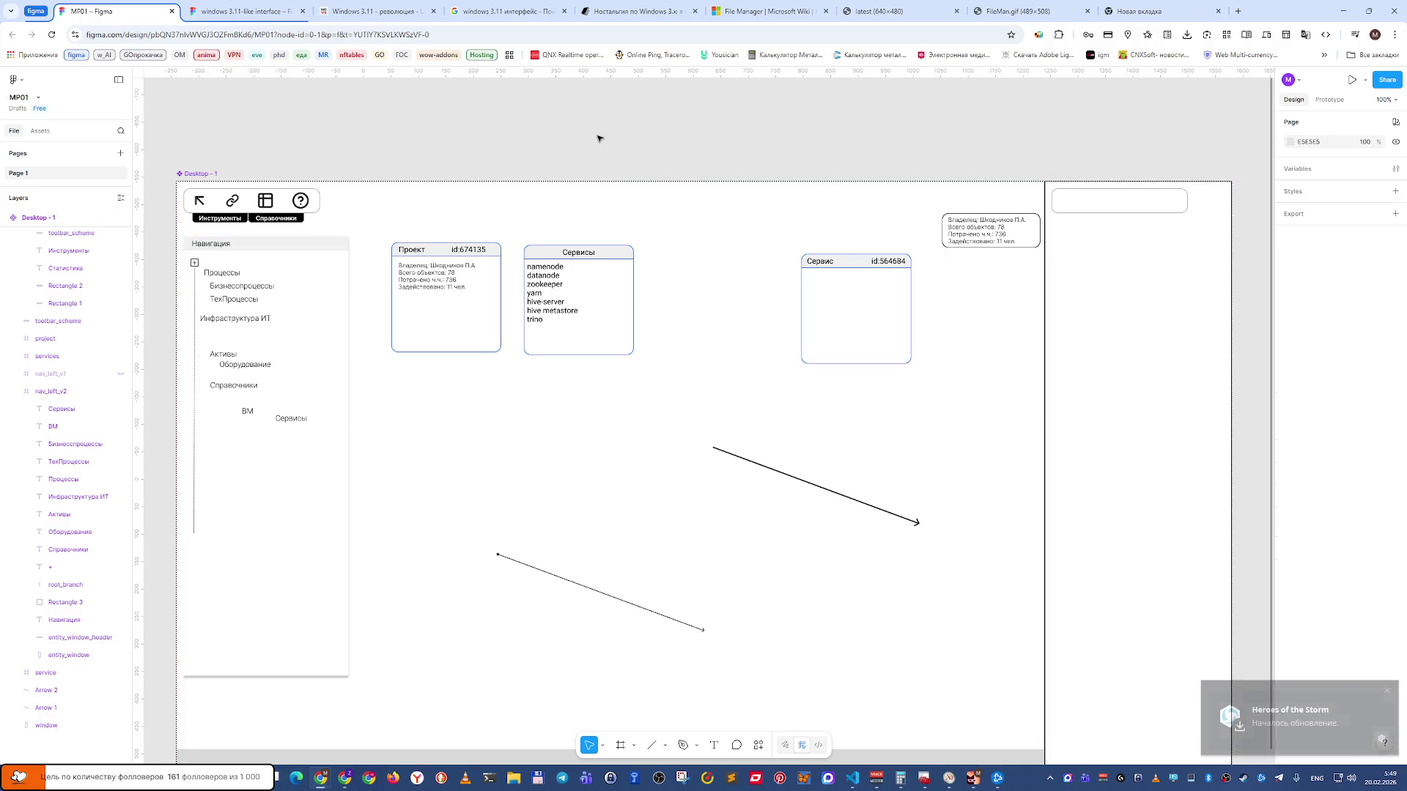
click(91, 654)
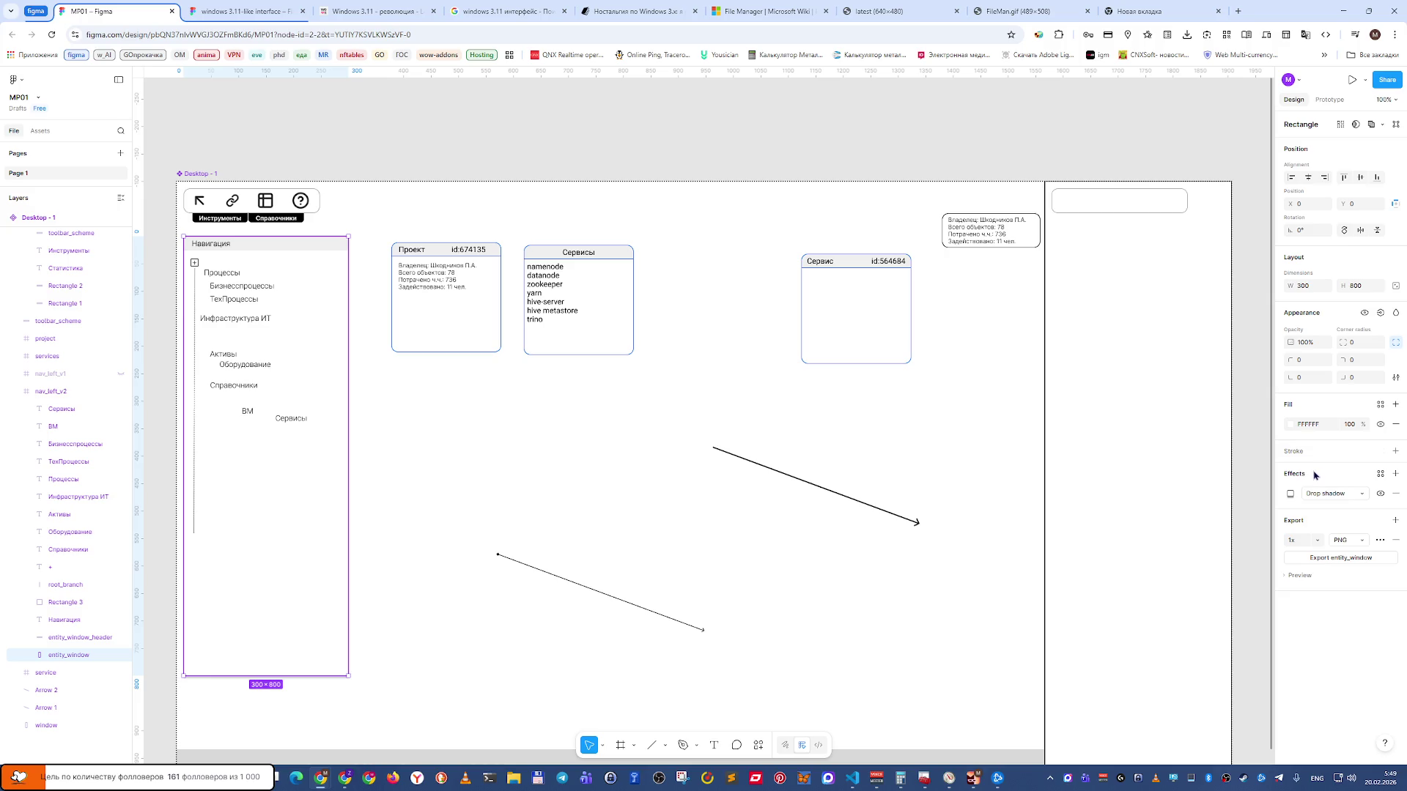
Add a new ADADAD gray stroke, weight 1 inside, to the entity_window body.
click(1395, 451)
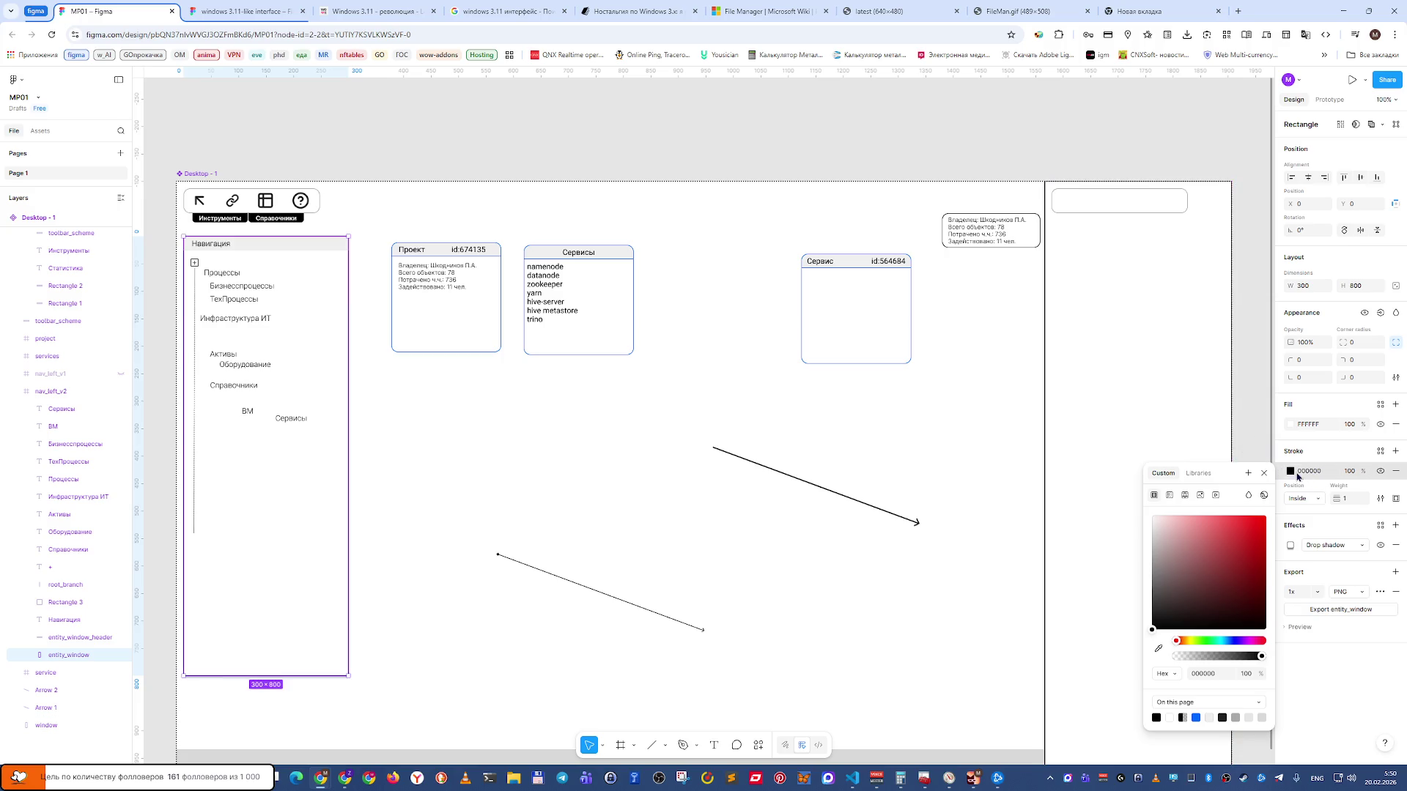
click(1301, 473)
text(ad)
key(Return)
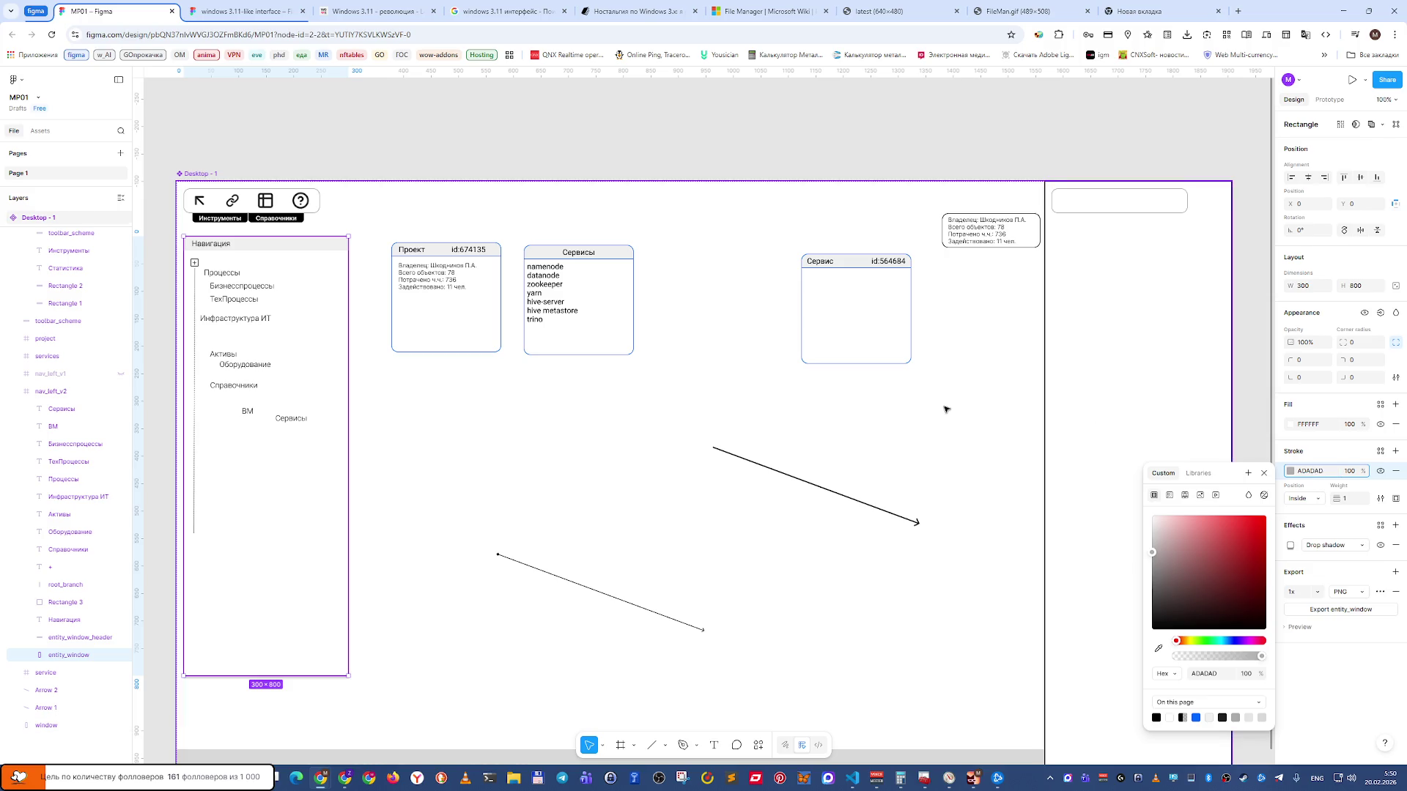
click(945, 408)
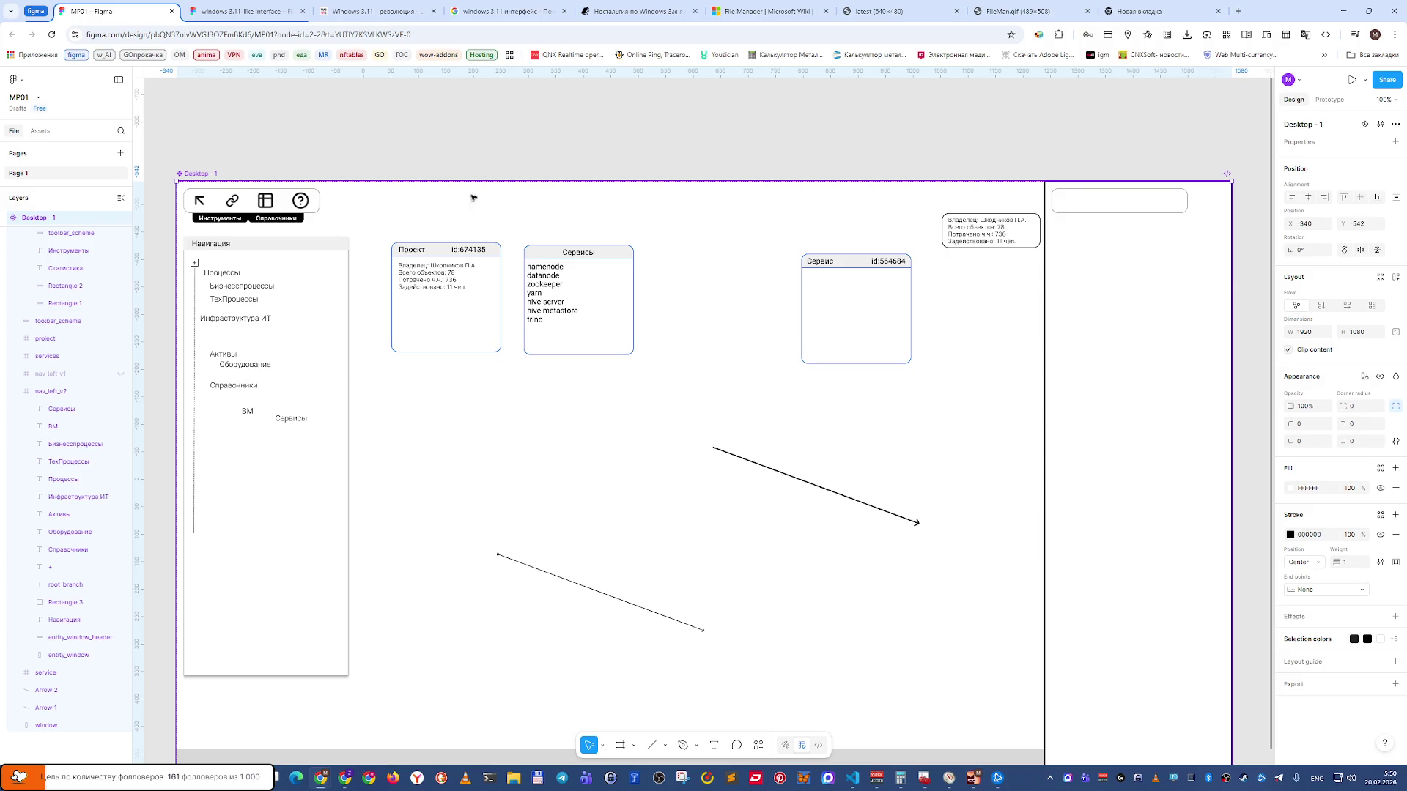
click(386, 129)
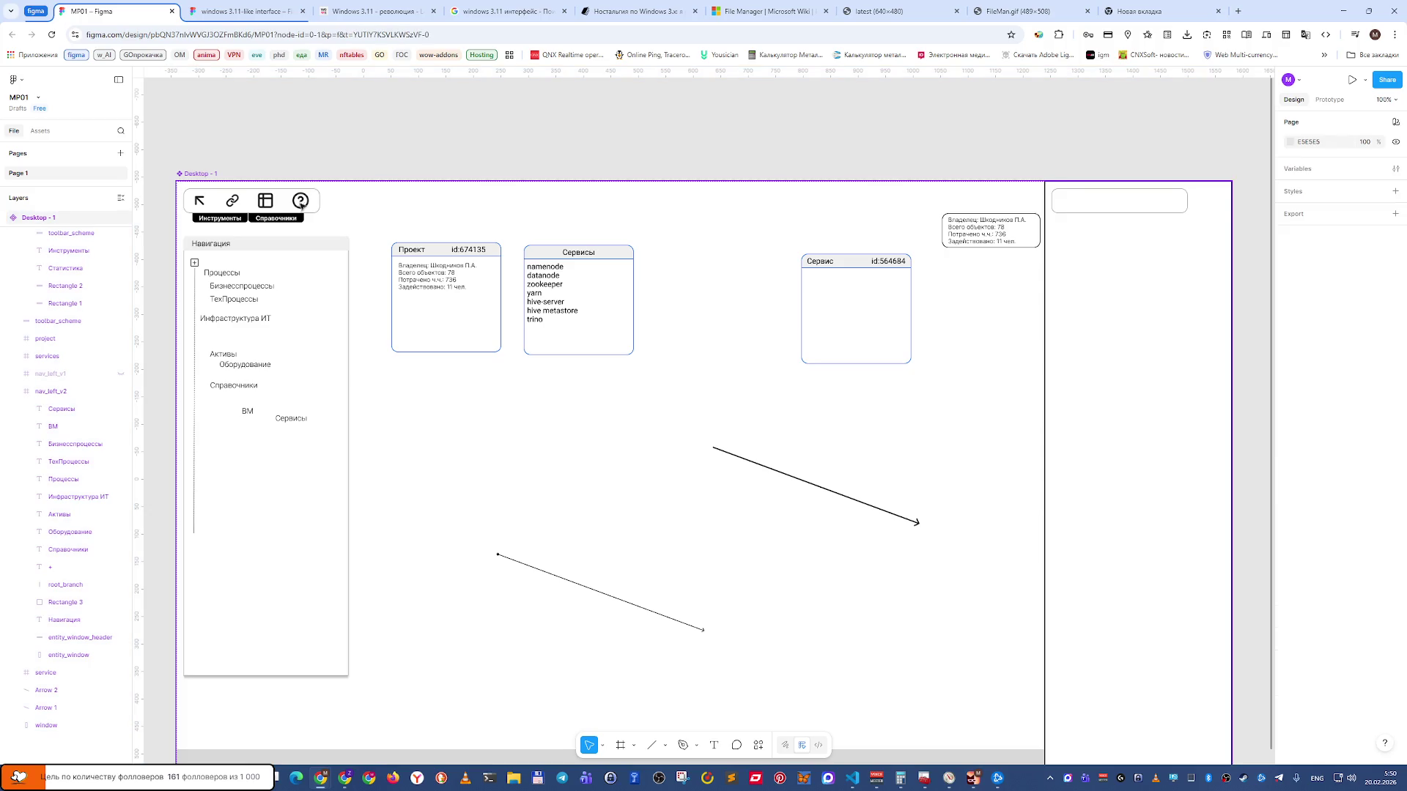
click(294, 243)
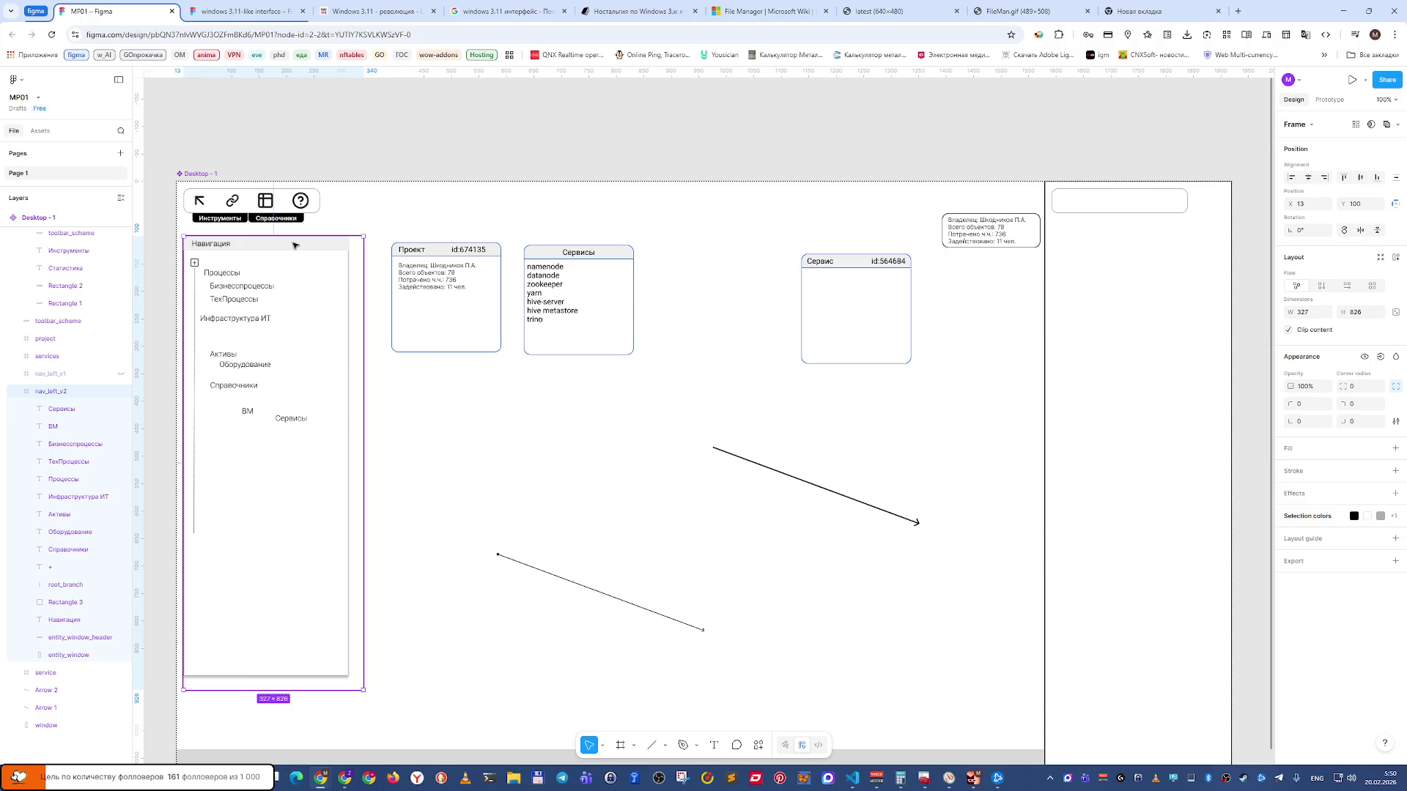
Try a gray ADADAD fill on the Навигация header bar, then revert it to F0F0F0.
double_click(294, 243)
click(1314, 426)
text(ad)
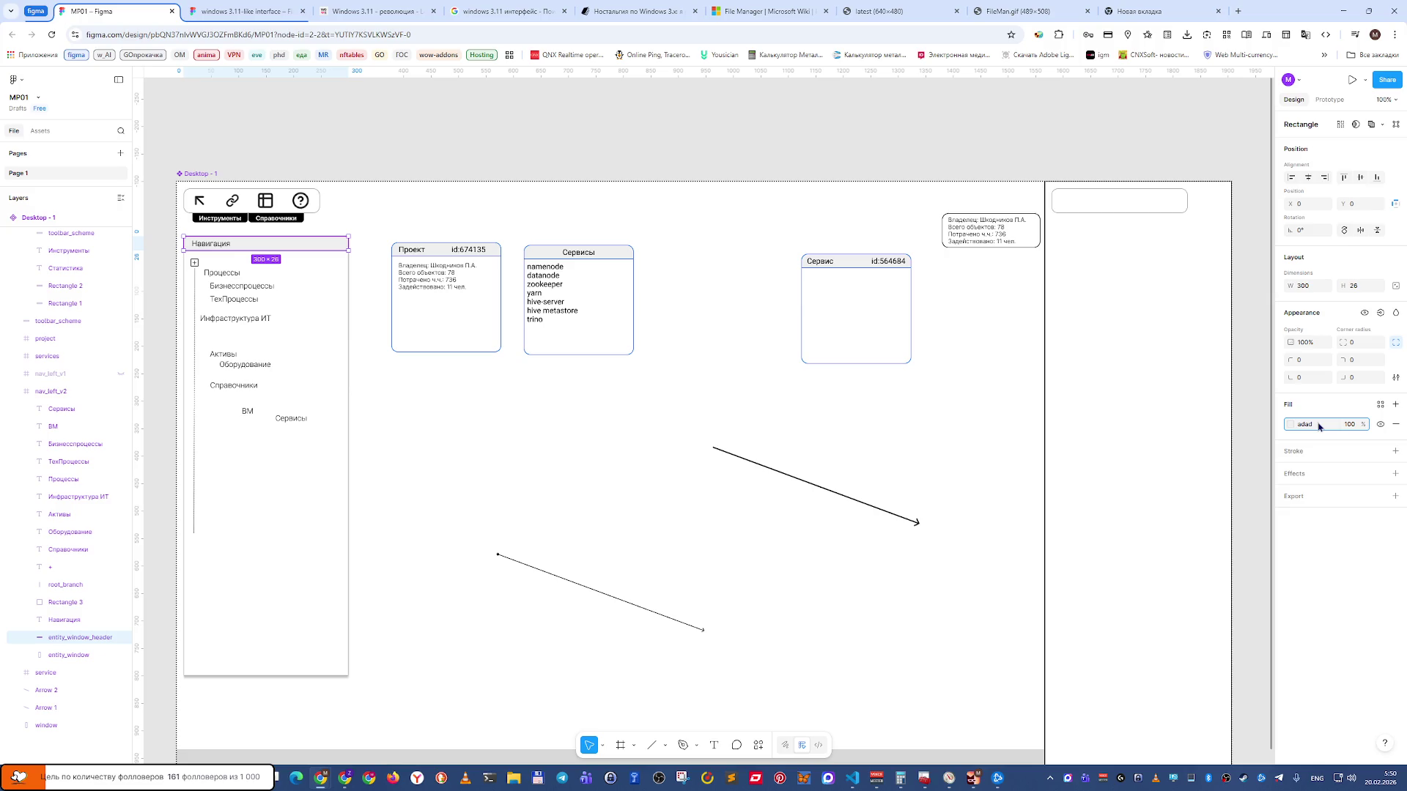
text(ad)
key(Return)
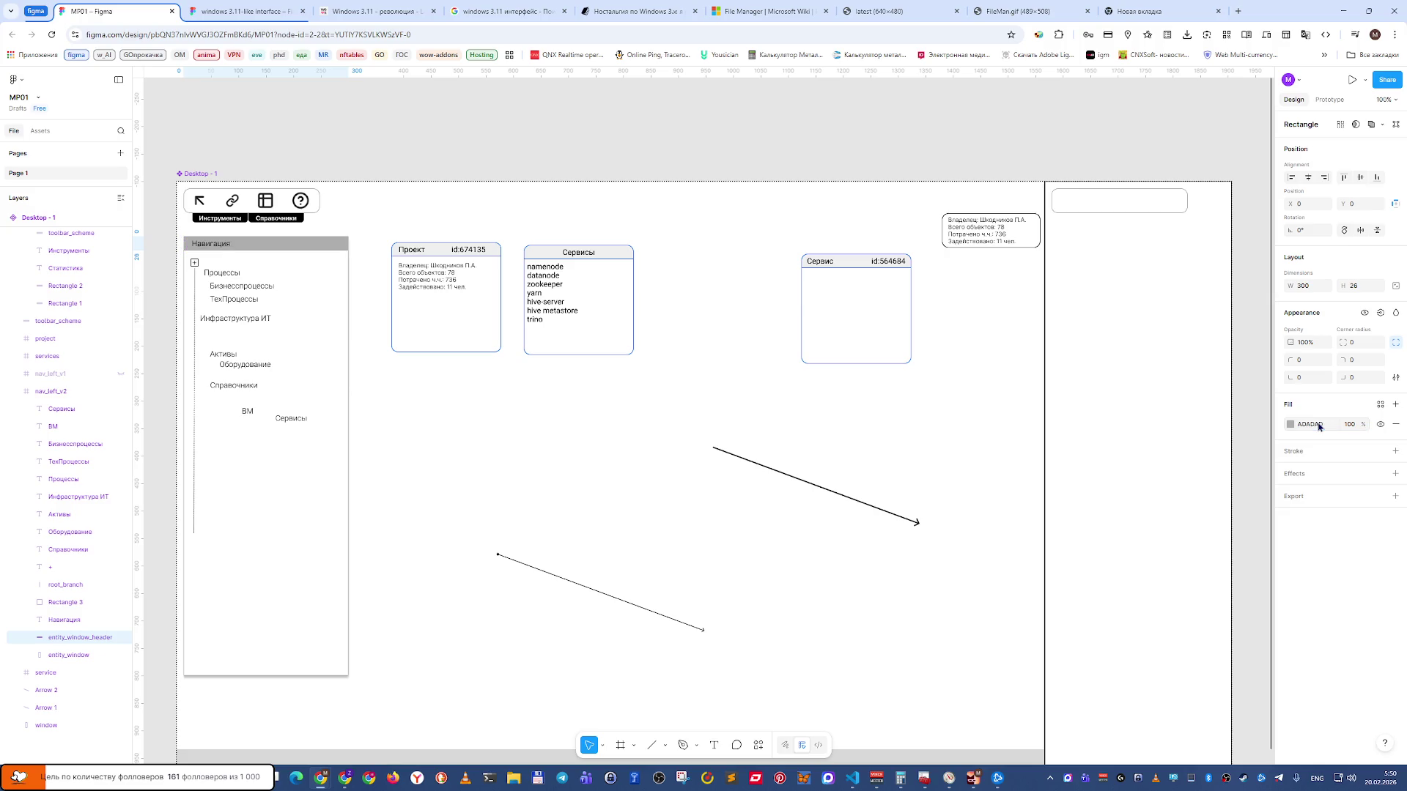
key(ctrl+z)
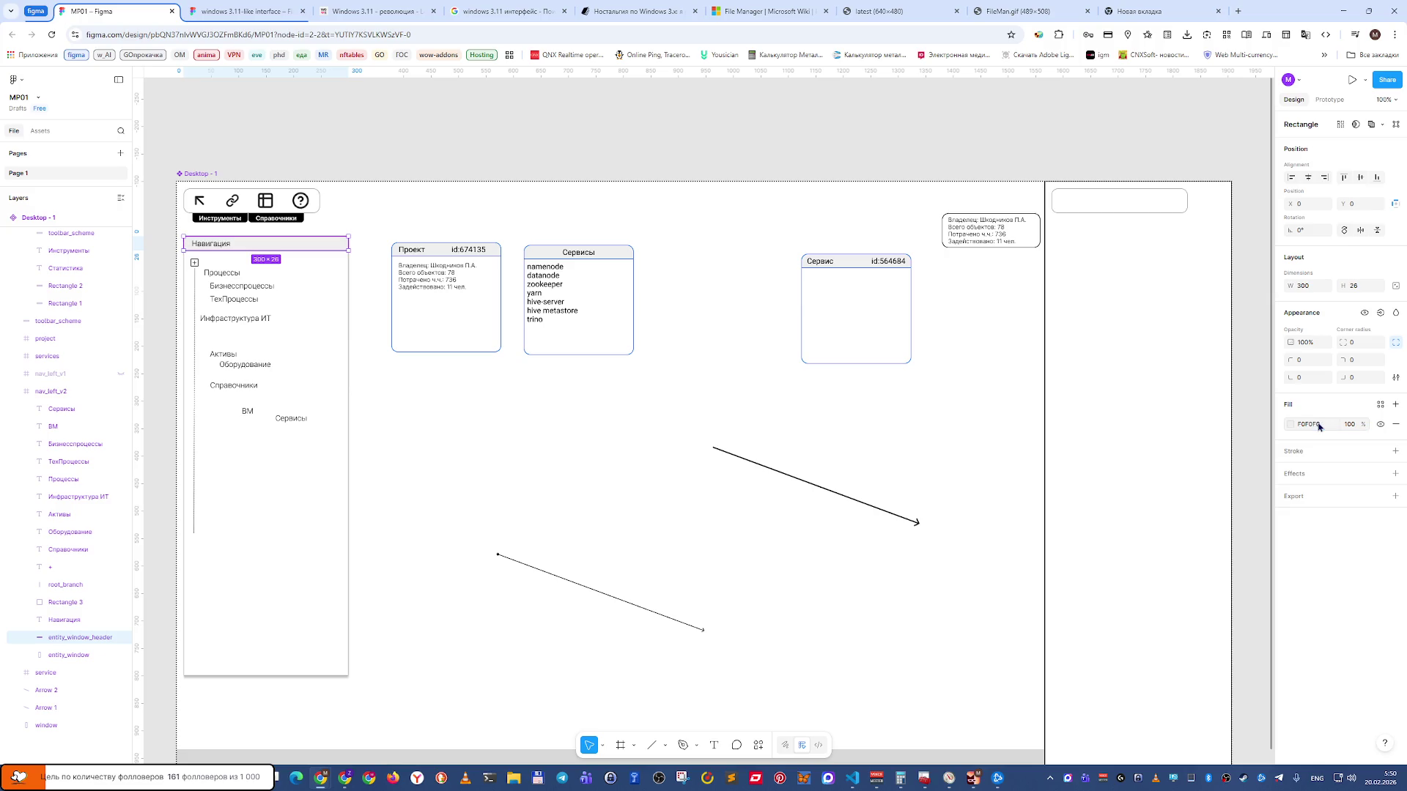
Add a black 000000 stroke to the header bar, then select the navigation window frame.
click(1395, 451)
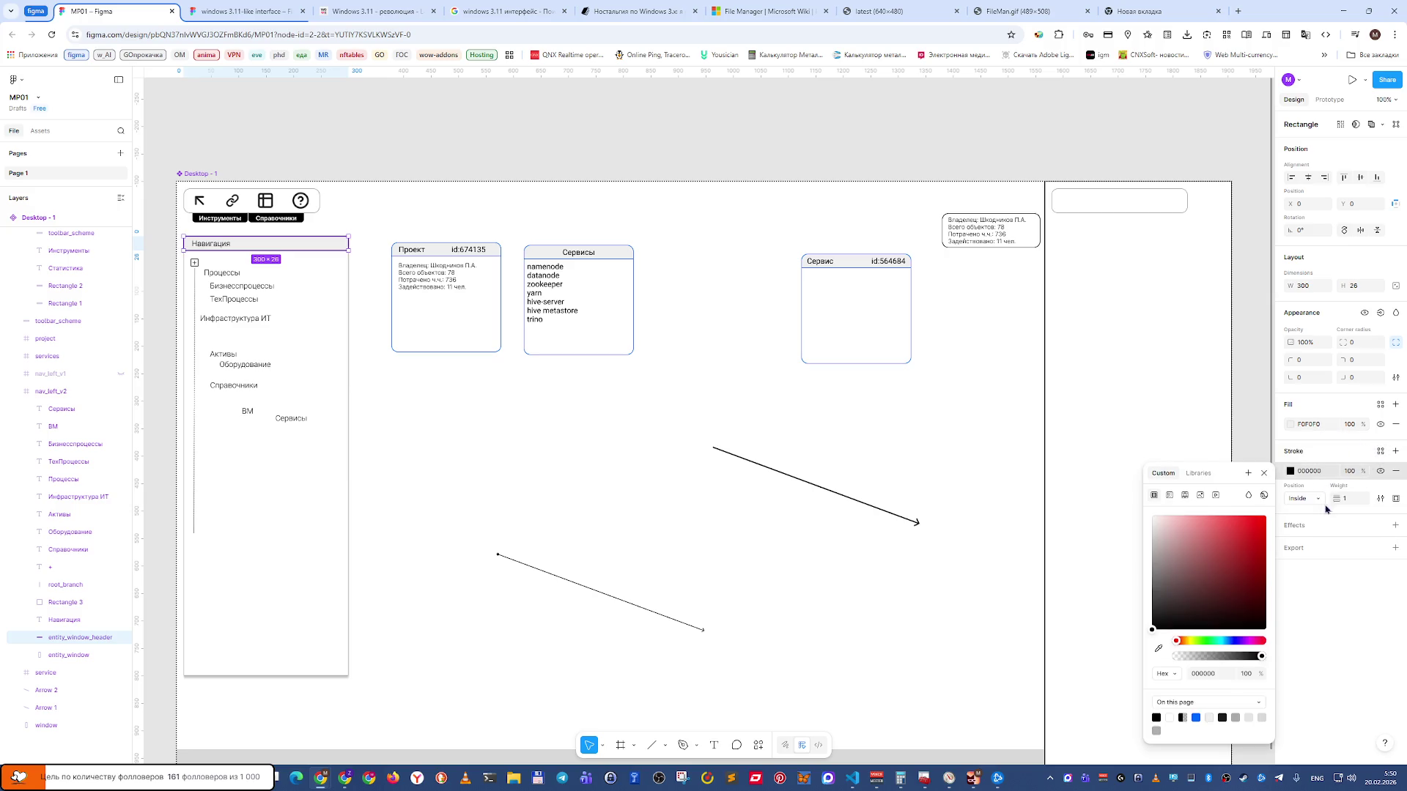
click(1332, 583)
click(1062, 505)
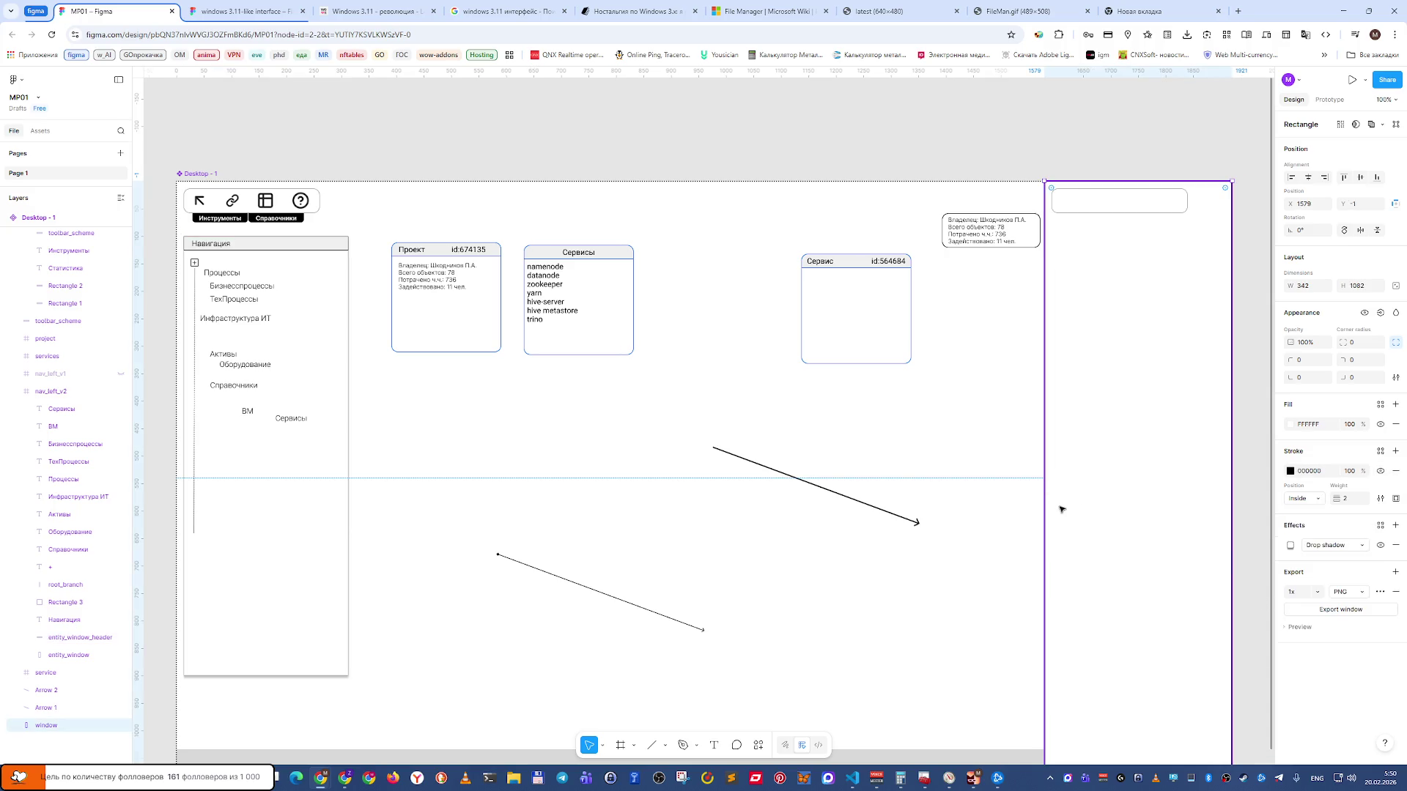
click(725, 132)
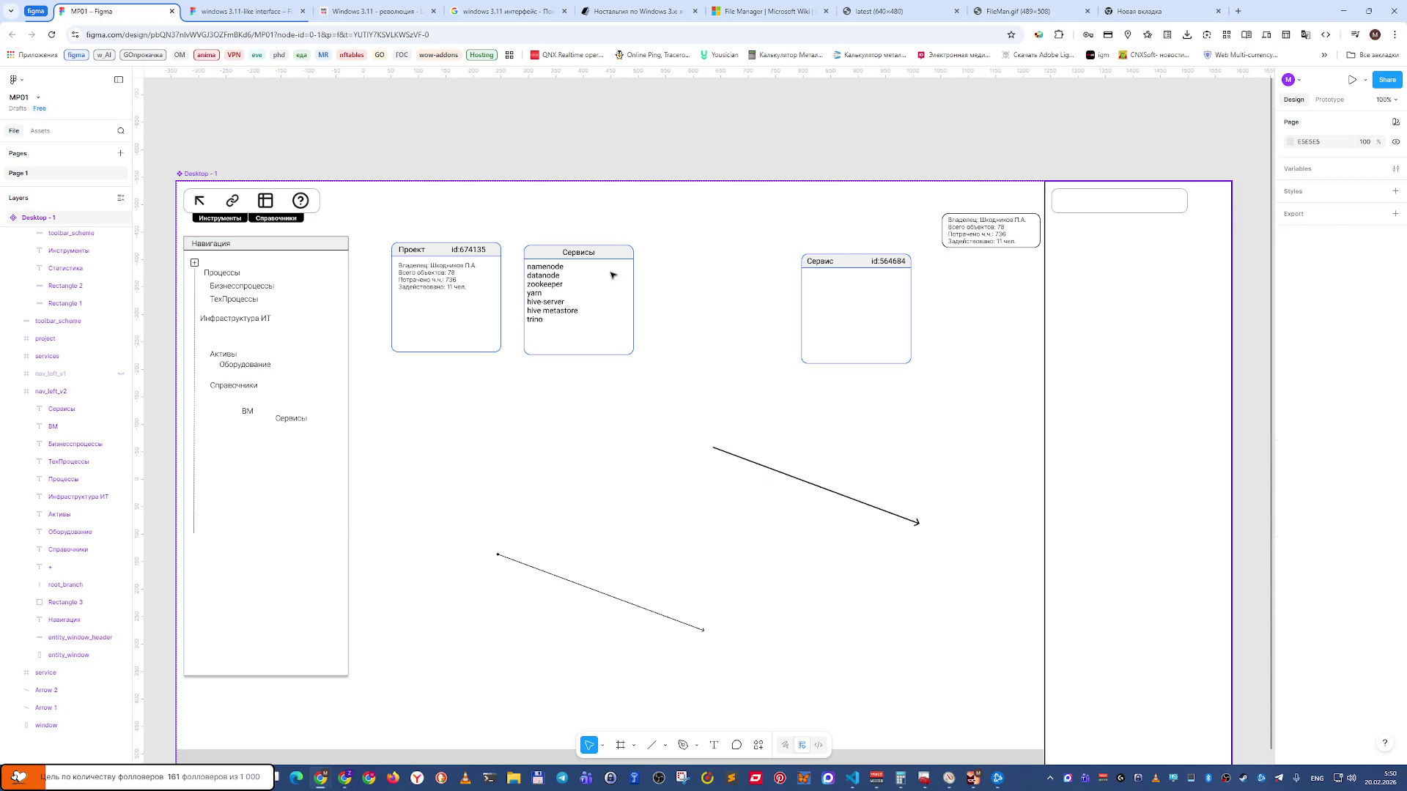
click(279, 254)
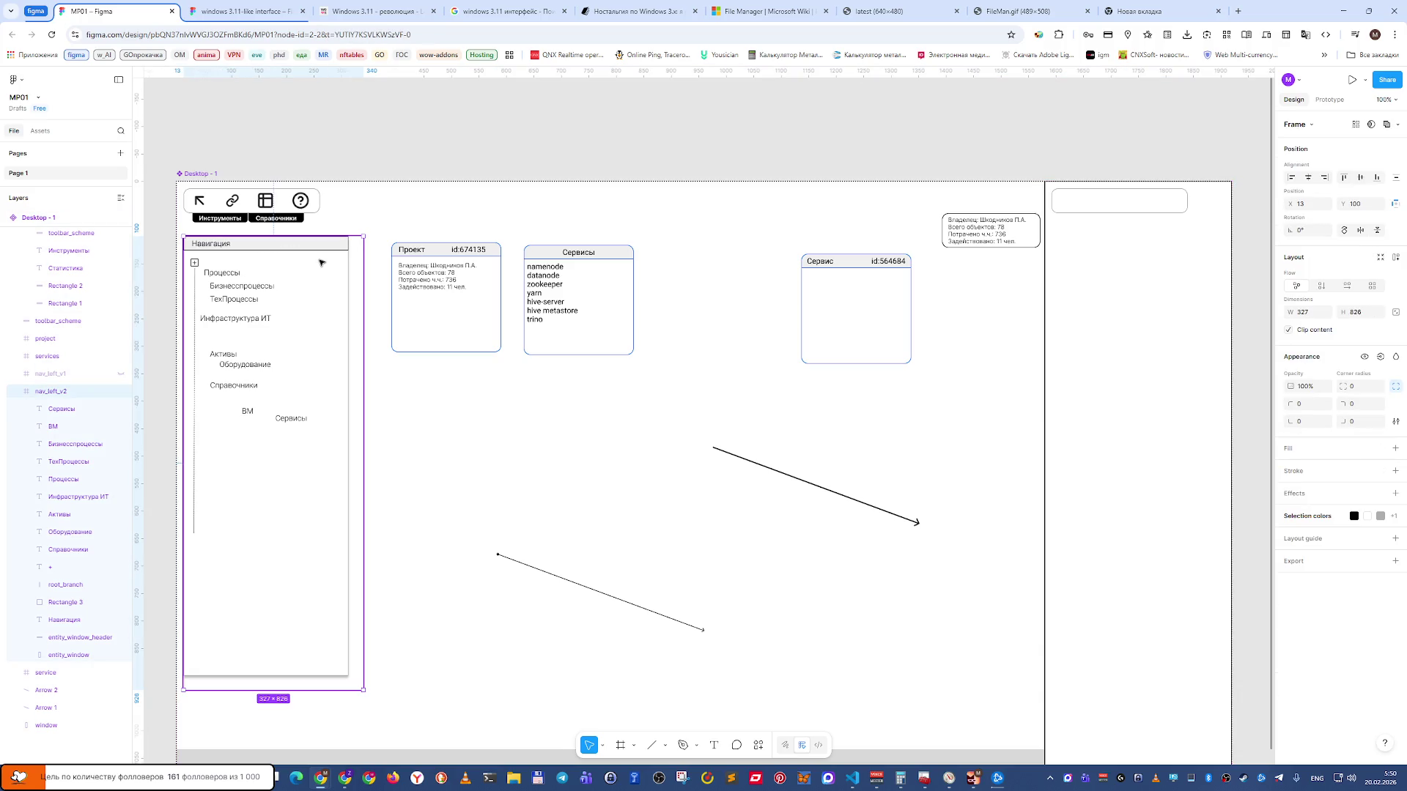